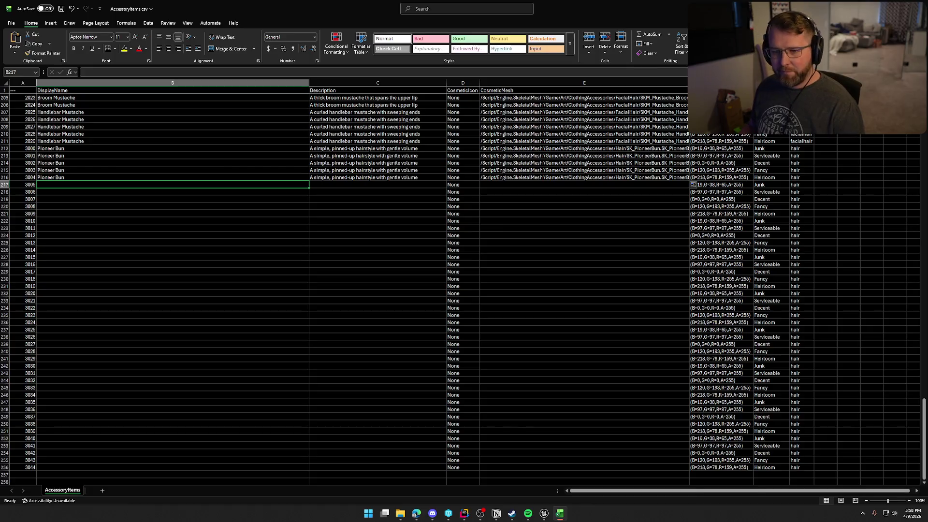
- In the Unreal level view, select the female character and frame her in the viewport
{"action": "key", "text": "alt+Tab"}
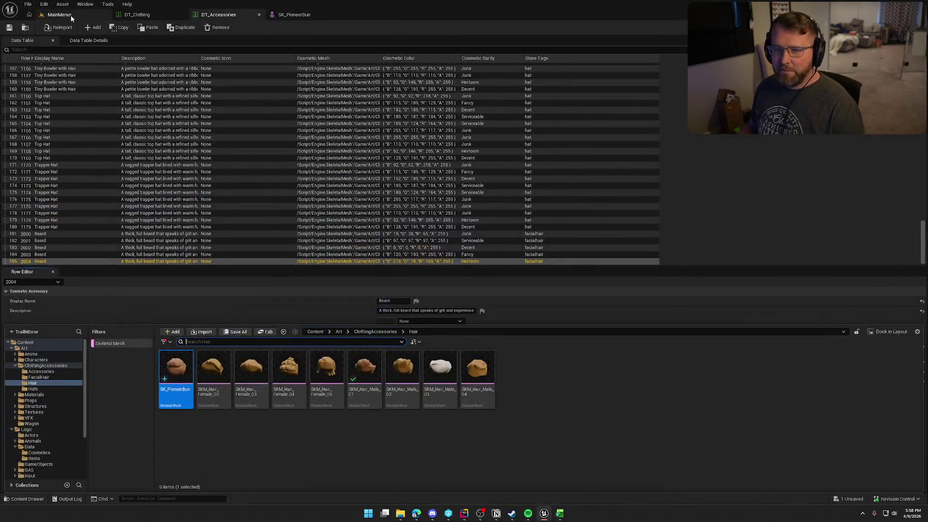
{"action": "left_click", "coordinate": [71, 15]}
{"action": "left_click", "coordinate": [382, 309]}
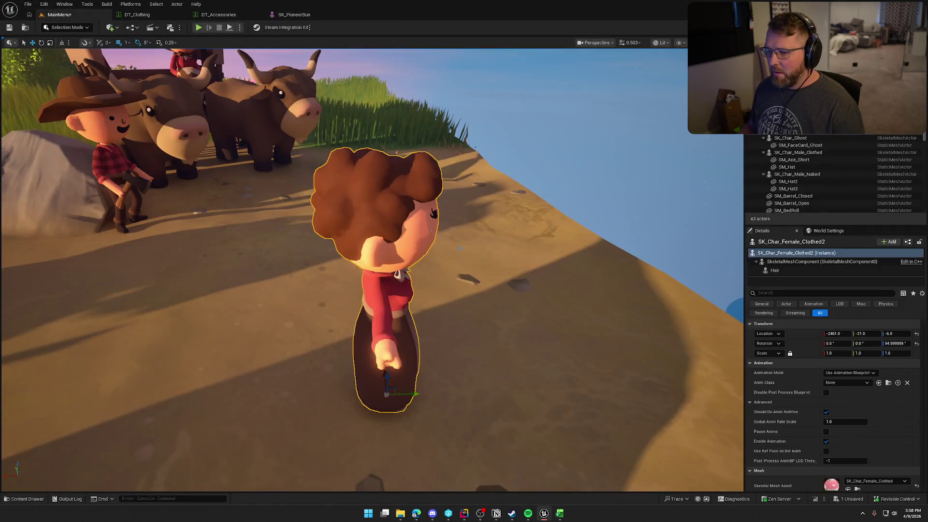
{"action": "key", "text": "f"}
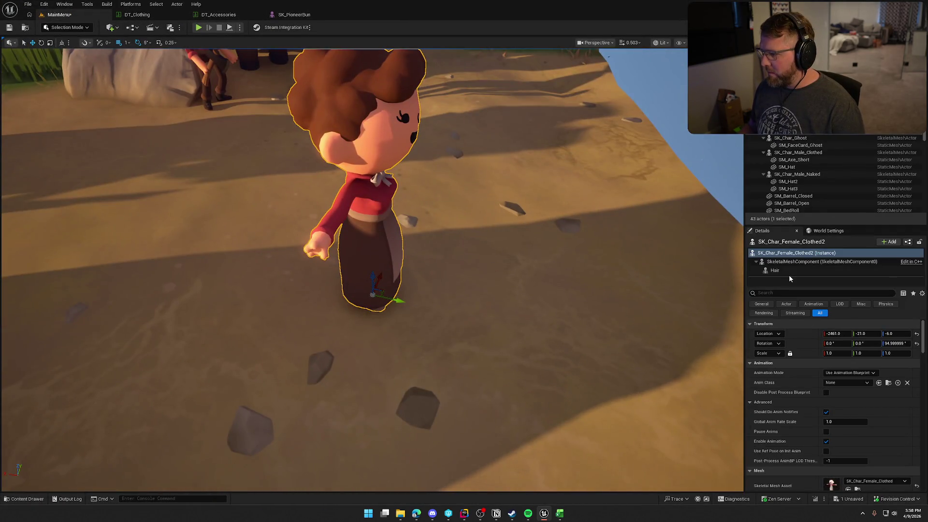
- Assign the second hair mesh, the bun, to the character's Hair component
{"action": "left_click", "coordinate": [787, 271]}
{"action": "scroll", "coordinate": [805, 407], "scroll_direction": "down", "scroll_amount": 5}
{"action": "key", "text": "ctrl+space"}
{"action": "left_click", "coordinate": [213, 382]}
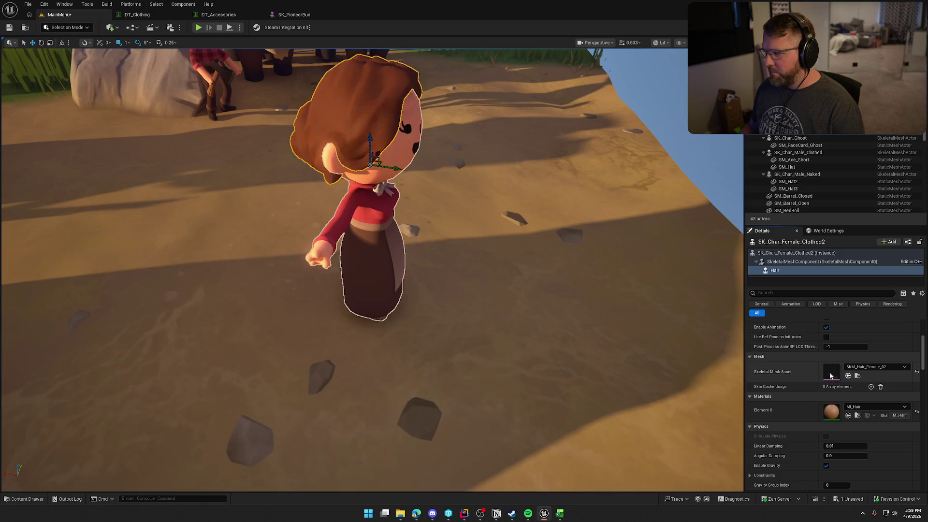
{"action": "key", "text": "Escape"}
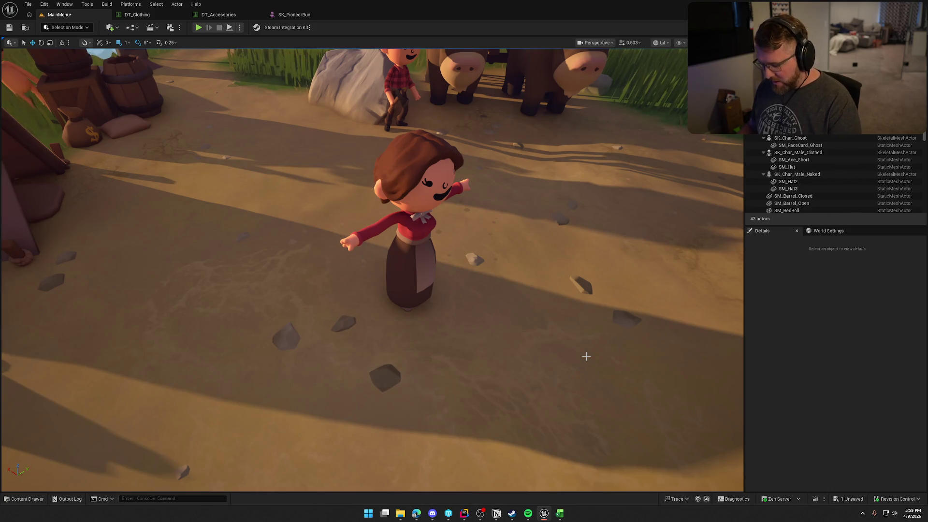
{"action": "key", "text": "super+shift+s"}
- Screenshot the bun-haired character, then enter 'Side Parted Bun' in the AccessoryItems sheet
{"action": "left_click_drag", "start_coordinate": [314, 124], "coordinate": [511, 330]}
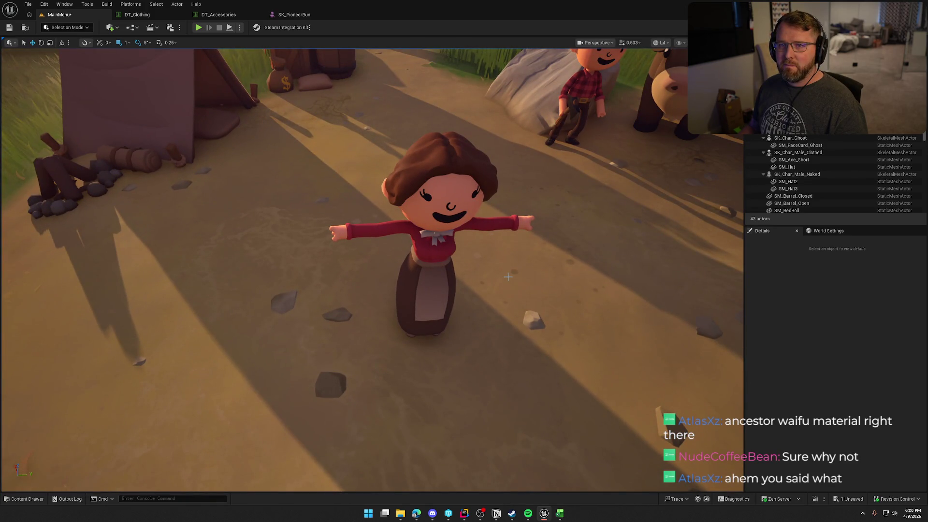
{"action": "left_click", "coordinate": [559, 513]}
{"action": "type", "text": "Side Part"}
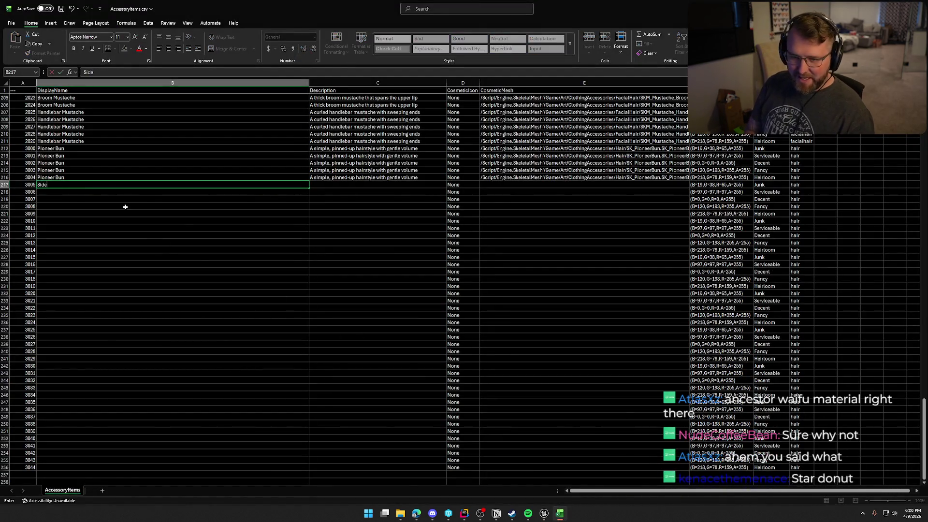
{"action": "type", "text": "ed Bun"}
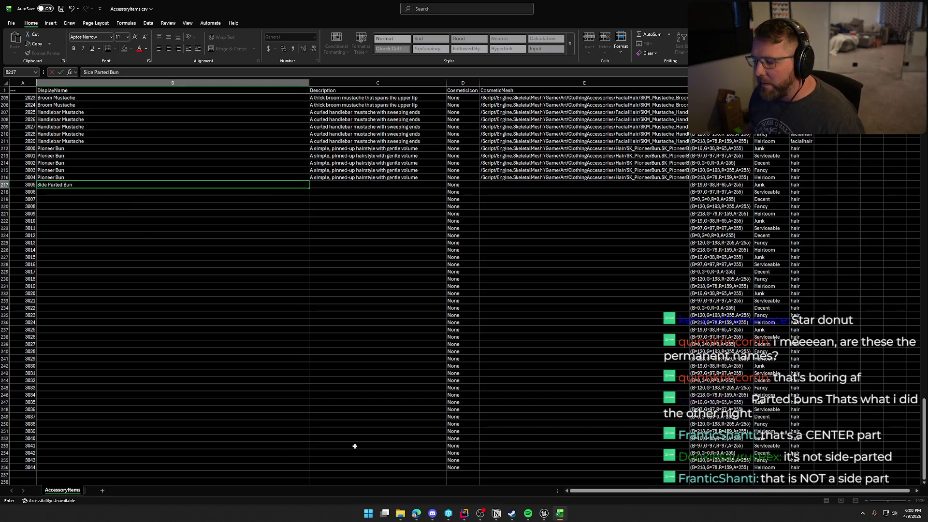
- Review the 3000-series item definitions in SteamInventoryDef.json, then return to the AccessoryItems spreadsheet
{"action": "left_click", "coordinate": [463, 513]}
{"action": "scroll", "coordinate": [151, 203], "scroll_direction": "up", "scroll_amount": 10}
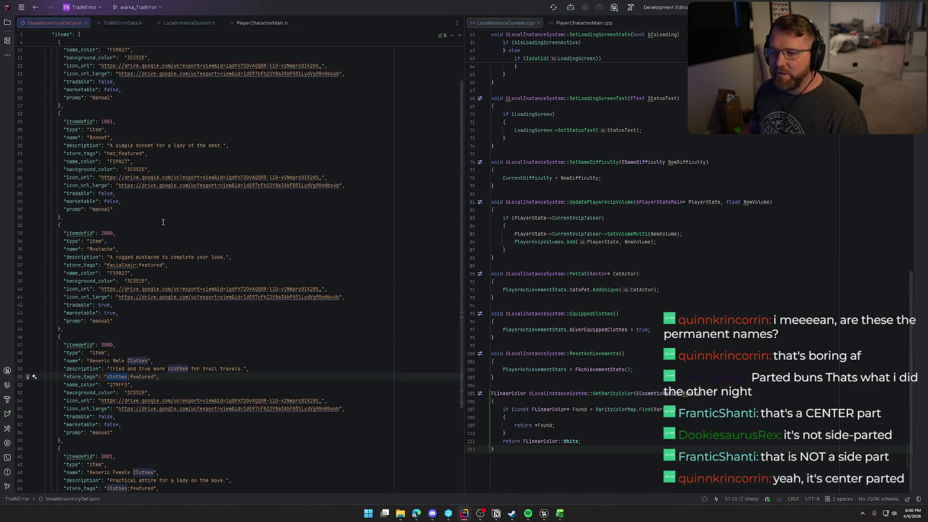
{"action": "scroll", "coordinate": [121, 160], "scroll_direction": "down", "scroll_amount": 7}
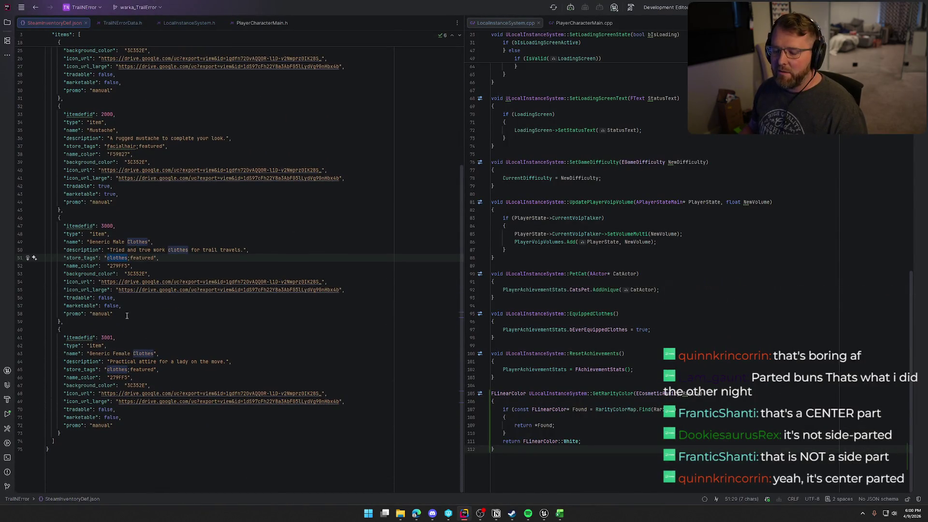
{"action": "left_click", "coordinate": [559, 513]}
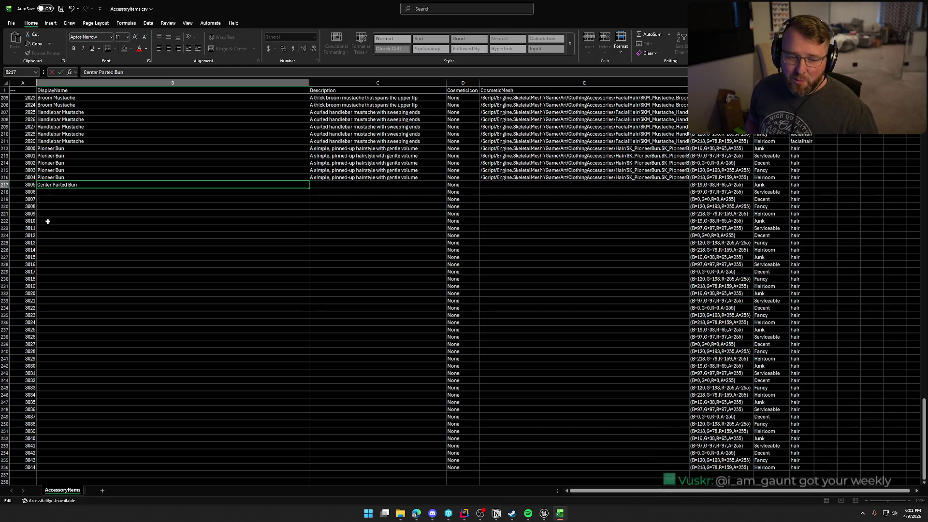
{"action": "type", "text": "Center Parted Bun"}
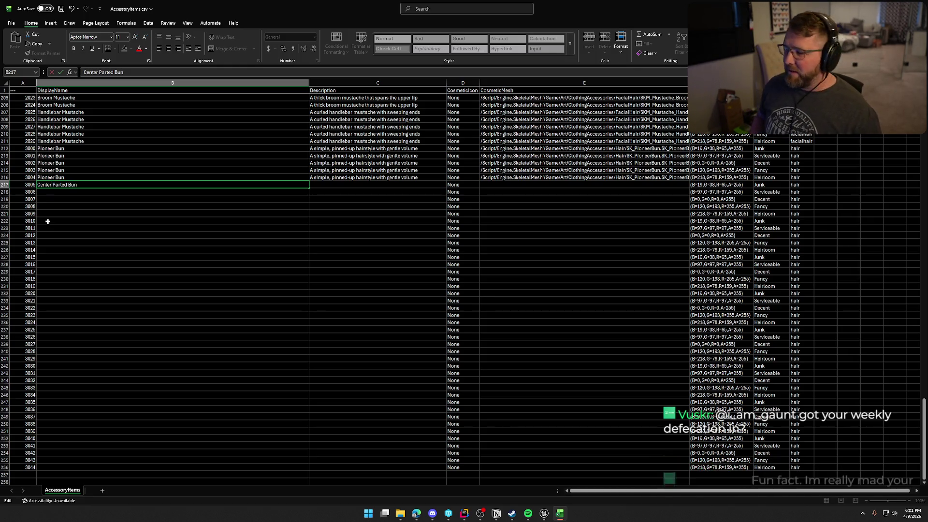
- Return to the Unreal editor's level view of the bun-haired character
{"action": "left_click", "coordinate": [544, 513]}
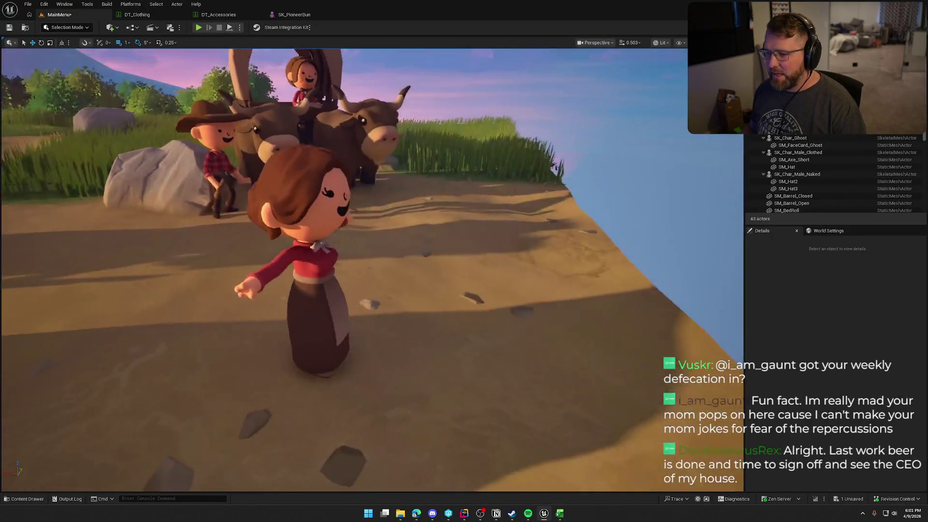
- Rename the bun hair mesh in the Hair folder to SK_CenterPartedBun and check out its packages
{"action": "key", "text": "ctrl+space"}
{"action": "key", "text": "F2"}
{"action": "type", "text": "SK_Ce"}
{"action": "type", "text": "nterParted"}
{"action": "type", "text": "Bun"}
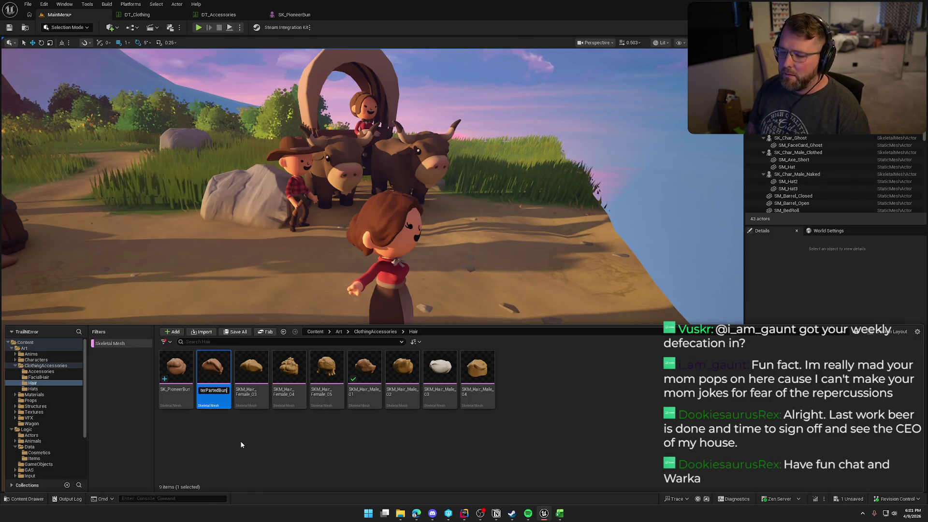
{"action": "key", "text": "Return"}
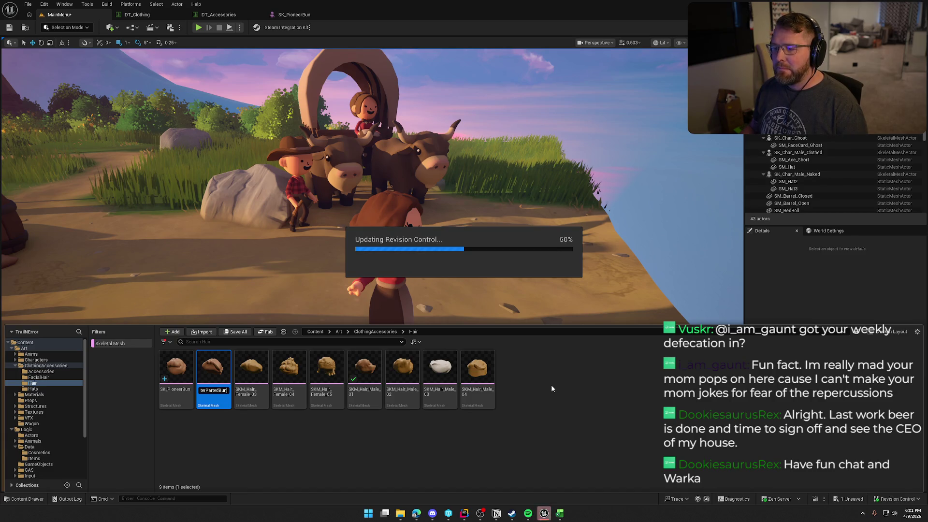
{"action": "mouse_move", "coordinate": [435, 217]}
{"action": "left_mouse_down"}
{"action": "mouse_move", "coordinate": [397, 213]}
{"action": "mouse_move", "coordinate": [435, 212]}
{"action": "left_mouse_up"}
{"action": "mouse_move", "coordinate": [541, 270]}
{"action": "left_mouse_down"}
{"action": "mouse_move", "coordinate": [537, 300]}
{"action": "mouse_move", "coordinate": [542, 270]}
{"action": "left_mouse_up"}
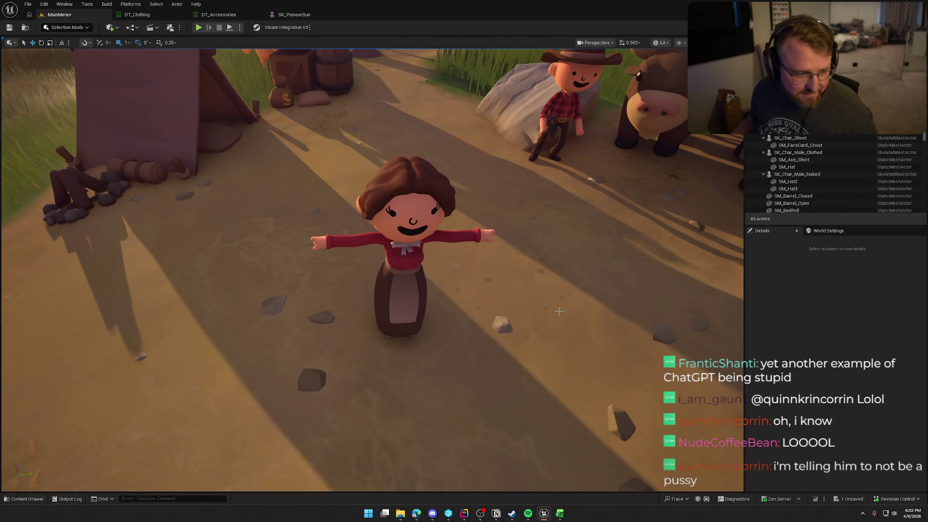
{"action": "key", "text": "ctrl+space"}
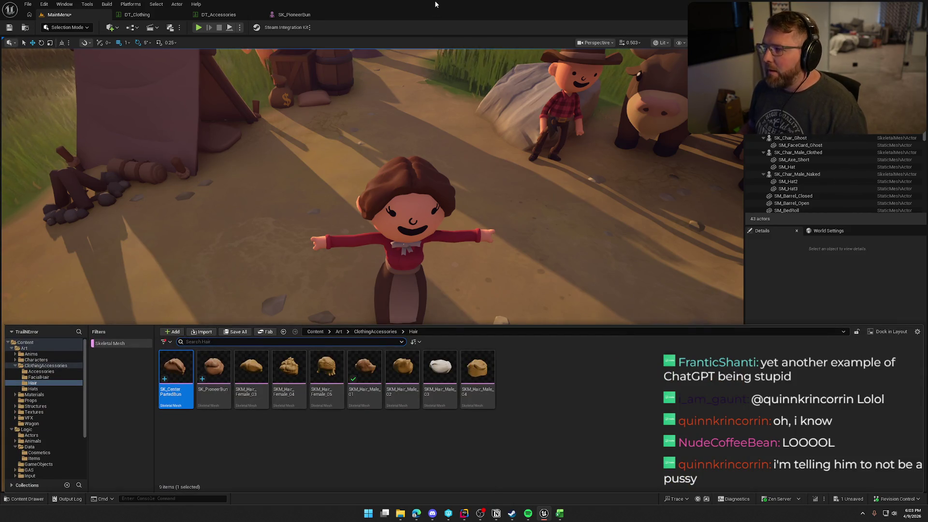
- Confirm the Center Parted Bun name and paste its description into C217
{"action": "key", "text": "alt+Tab"}
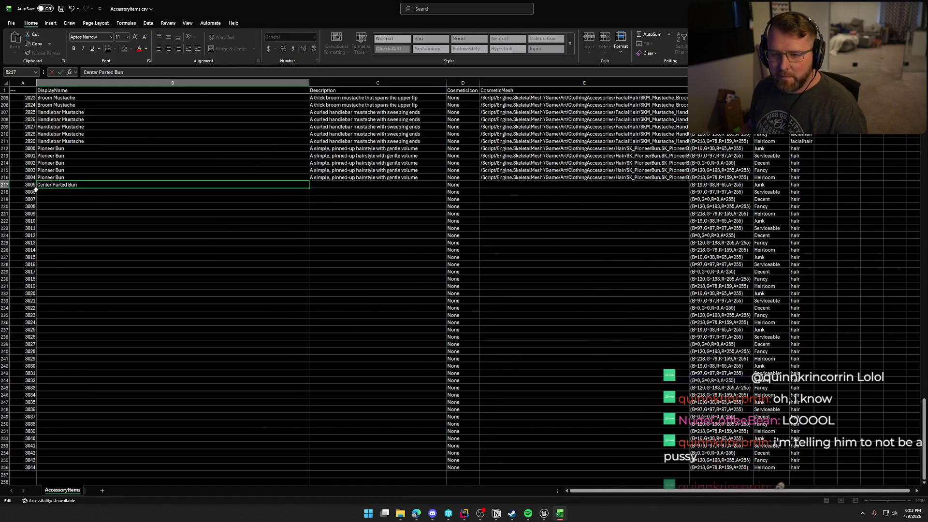
{"action": "key", "text": "Tab"}
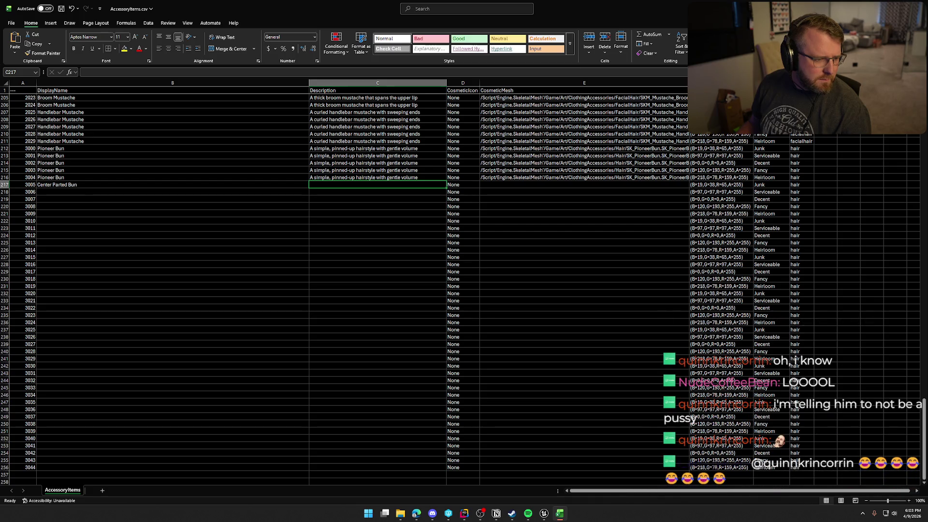
{"action": "key", "text": "alt+Tab"}
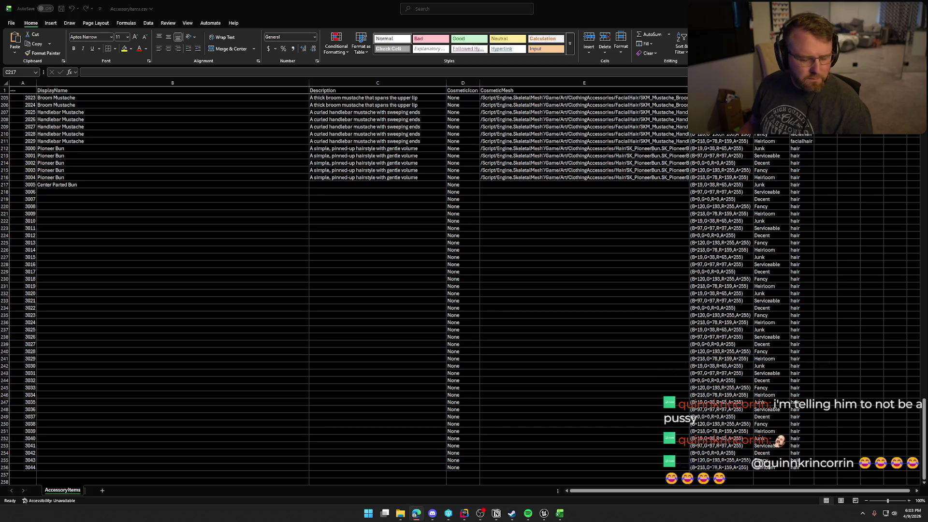
{"action": "left_click", "coordinate": [379, 185]}
{"action": "type", "text": "A neatly parted hairstyle gathered into a low bun"}
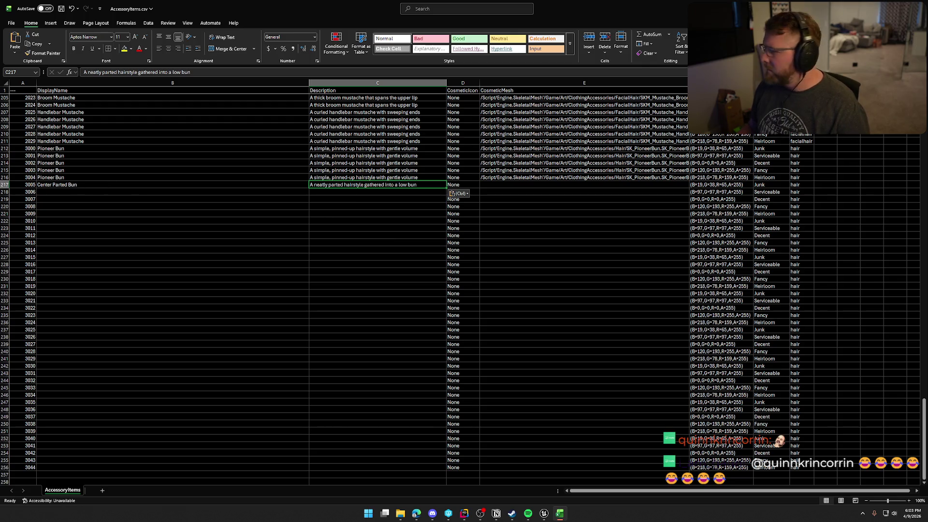
- Paste the SK_CenterPartedBun mesh path into cell E217
{"action": "key", "text": "alt+Tab"}
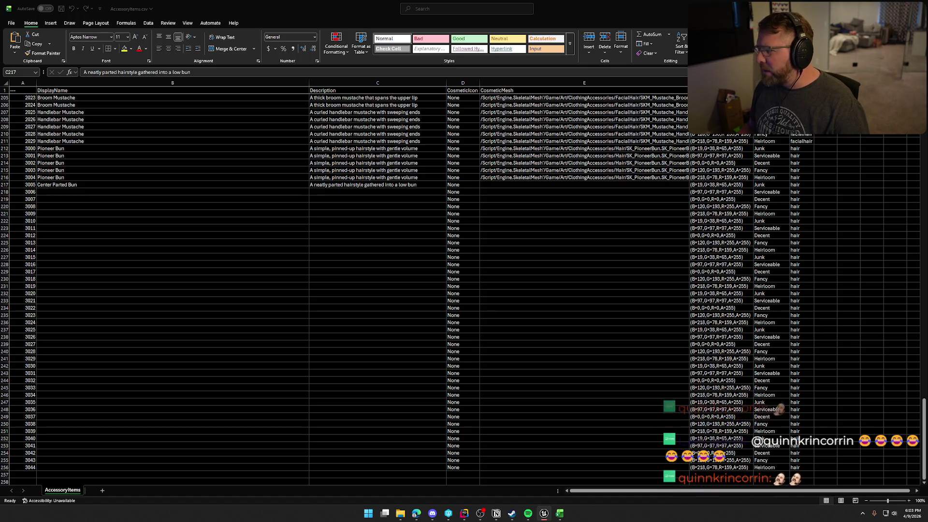
{"action": "key", "text": "alt+Tab"}
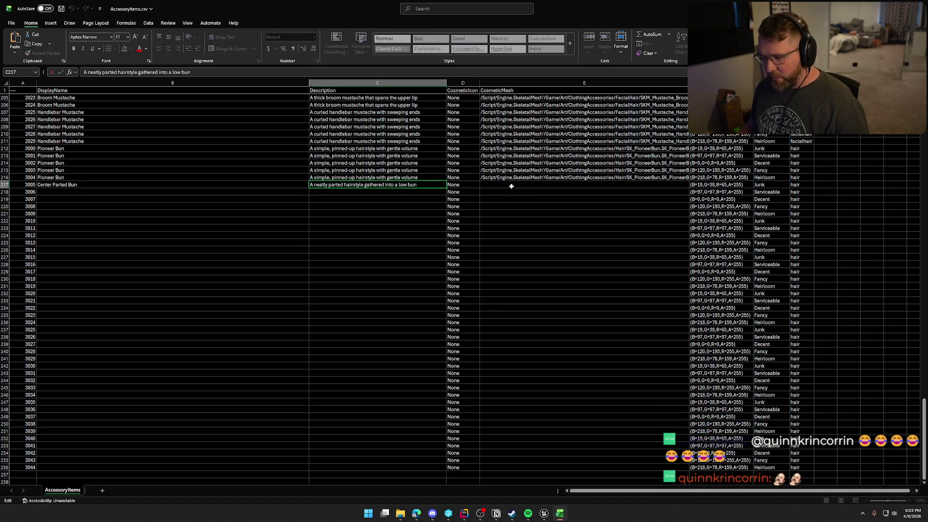
{"action": "left_click", "coordinate": [511, 185]}
{"action": "type", "text": "/Script/Engine.SkeletalMesh'/Game/Art/ClothingAccessories/Hair/SK_CenterPartedBun.SK_CenterPartedBun'"}
- Fill B217:E217 down to row 221 to cover items 3005–3009
{"action": "left_click", "coordinate": [63, 185]}
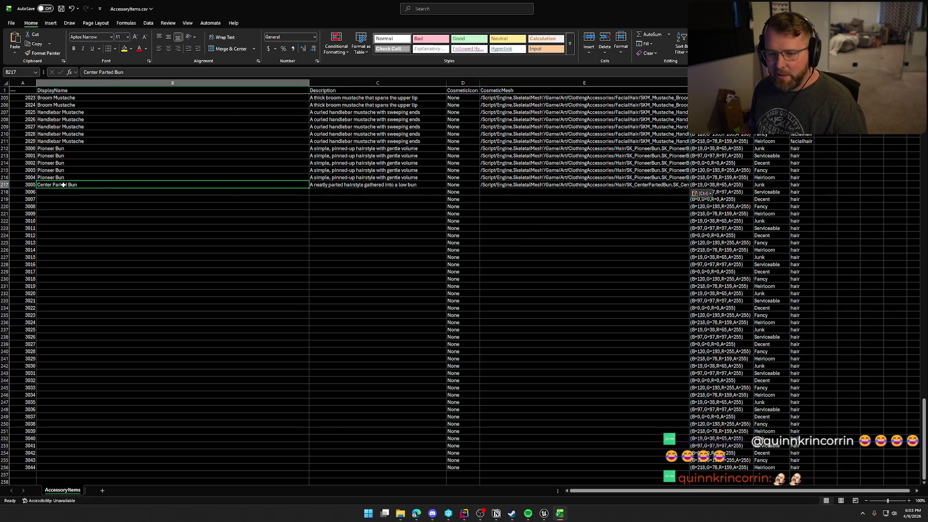
{"action": "mouse_move", "coordinate": [564, 184]}
{"action": "left_mouse_down"}
{"action": "mouse_move", "coordinate": [695, 179]}
{"action": "mouse_move", "coordinate": [687, 214]}
{"action": "left_mouse_up"}
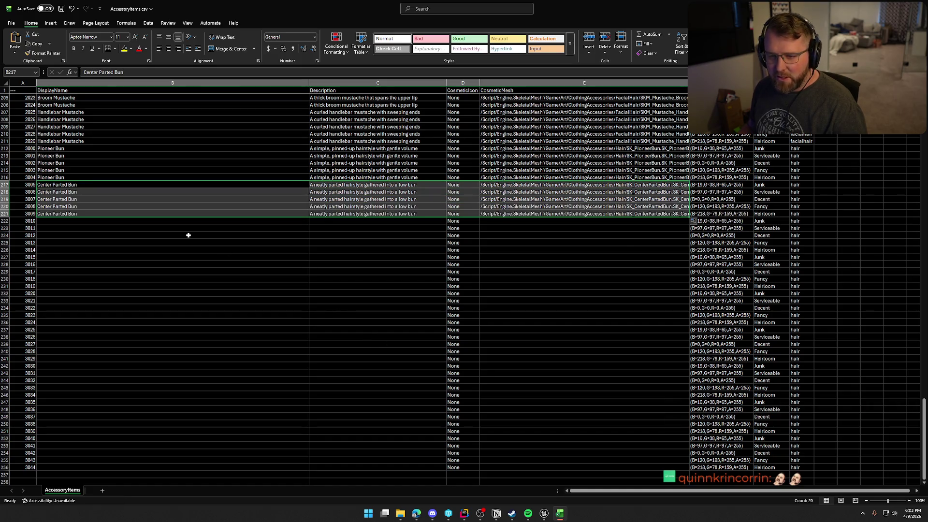
{"action": "left_click", "coordinate": [73, 220]}
{"action": "key", "text": "alt+Tab"}
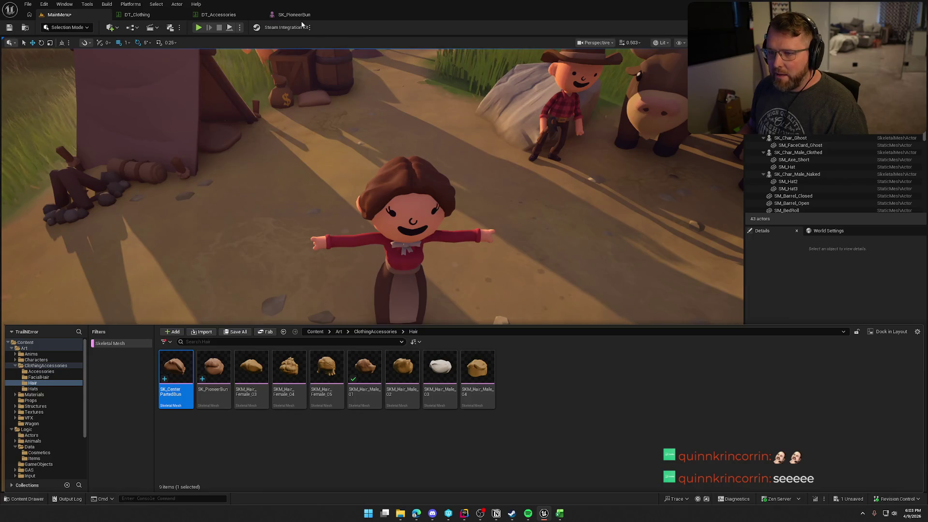
- Apply the SKM_Hair_Female_03 mesh to the female character's Hair component and preview it
{"action": "left_click", "coordinate": [253, 370]}
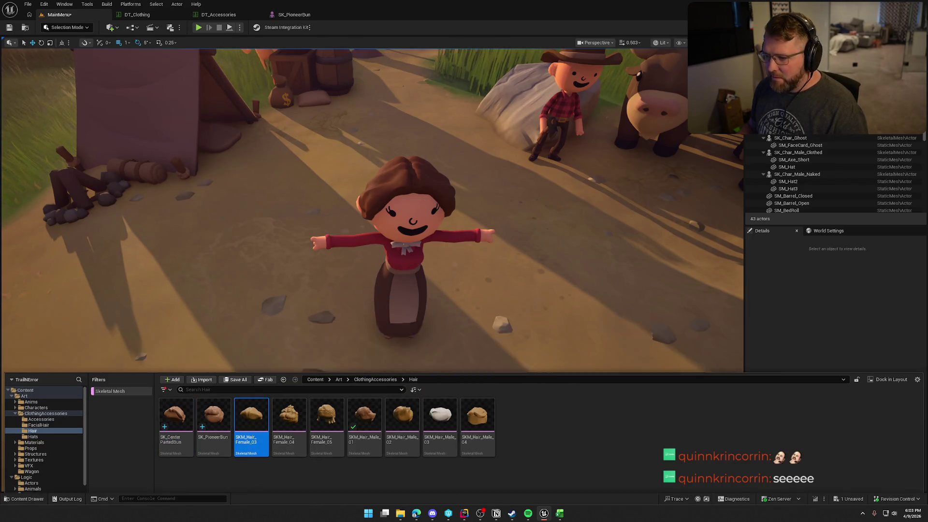
{"action": "left_click", "coordinate": [406, 271]}
{"action": "scroll", "coordinate": [822, 386], "scroll_direction": "down", "scroll_amount": 2}
{"action": "left_click", "coordinate": [785, 271]}
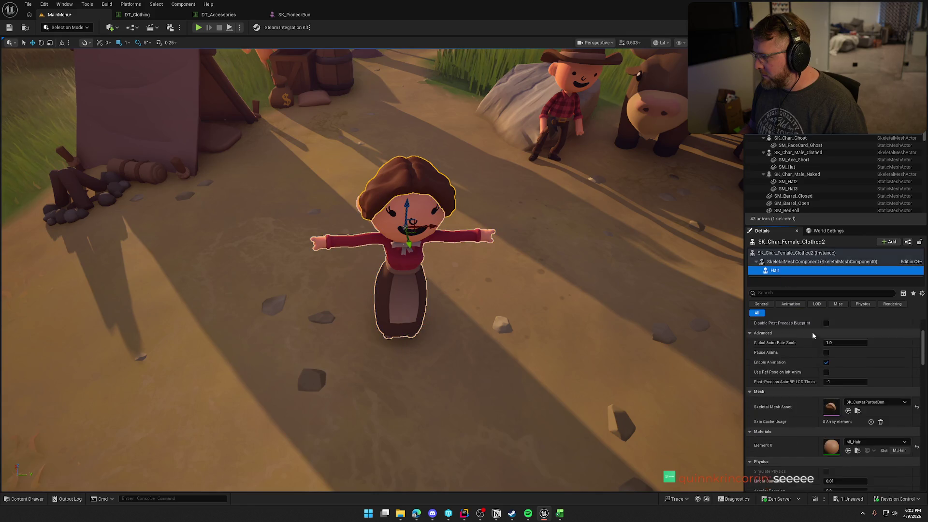
{"action": "key", "text": "ctrl+space"}
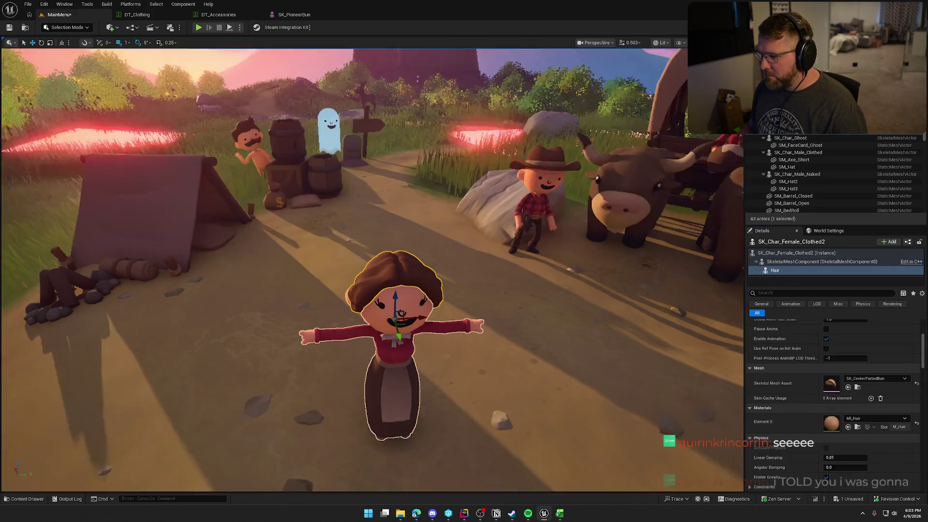
{"action": "key", "text": "ctrl+space"}
{"action": "left_click", "coordinate": [848, 387]}
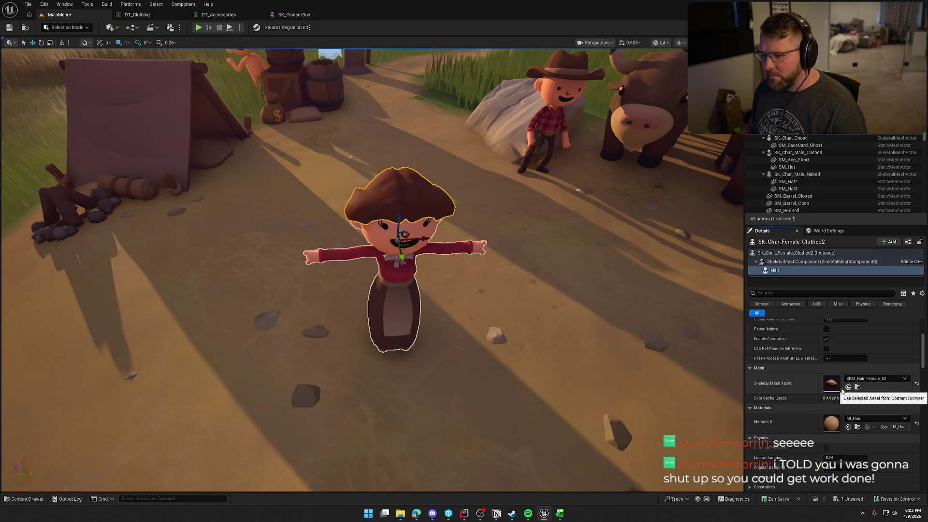
{"action": "key", "text": "Escape"}
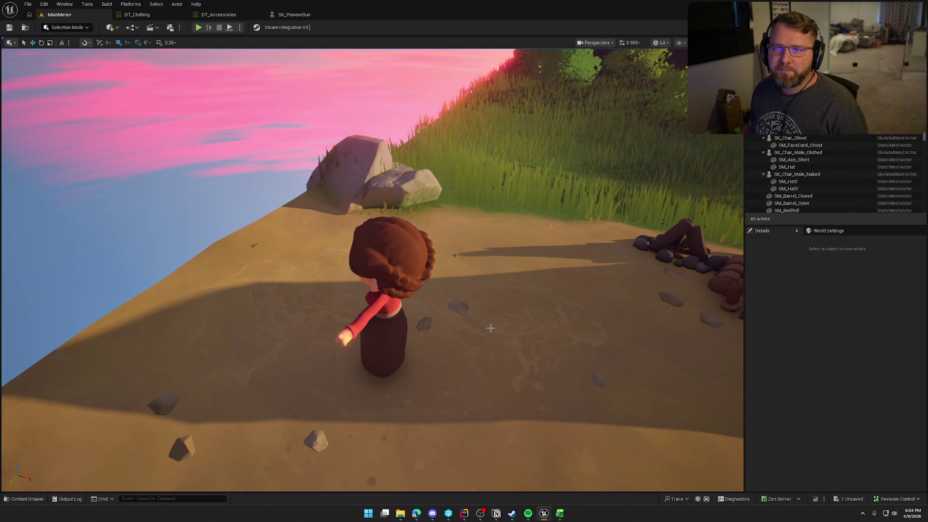
{"action": "mouse_move", "coordinate": [499, 328]}
{"action": "left_mouse_down"}
{"action": "mouse_move", "coordinate": [609, 329]}
{"action": "mouse_move", "coordinate": [609, 300]}
{"action": "mouse_move", "coordinate": [609, 309]}
{"action": "left_mouse_up"}
{"action": "left_click_drag", "start_coordinate": [455, 245], "coordinate": [493, 251]}
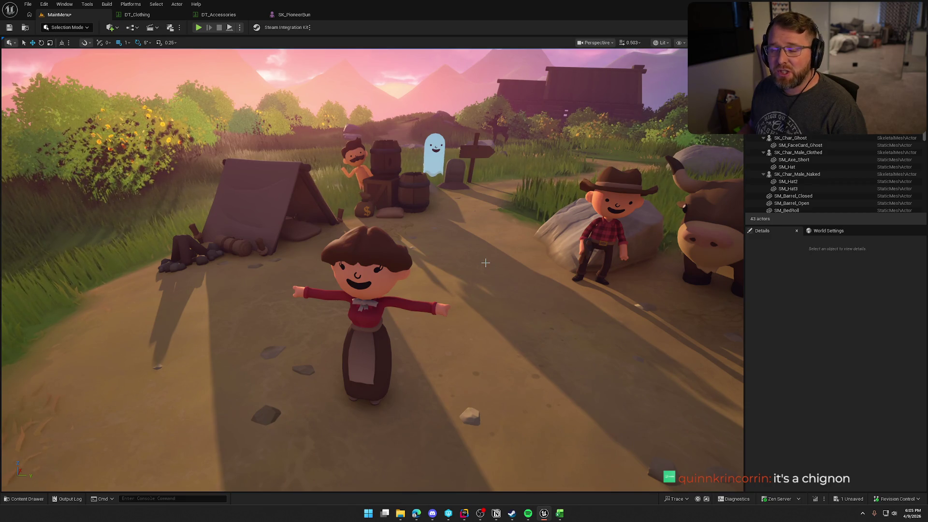
{"action": "mouse_move", "coordinate": [491, 284]}
{"action": "left_mouse_down"}
{"action": "mouse_move", "coordinate": [491, 363]}
{"action": "mouse_move", "coordinate": [517, 367]}
{"action": "mouse_move", "coordinate": [508, 358]}
{"action": "left_mouse_up"}
{"action": "mouse_move", "coordinate": [465, 316]}
{"action": "left_mouse_down"}
{"action": "mouse_move", "coordinate": [483, 316]}
{"action": "mouse_move", "coordinate": [465, 316]}
{"action": "left_mouse_up"}
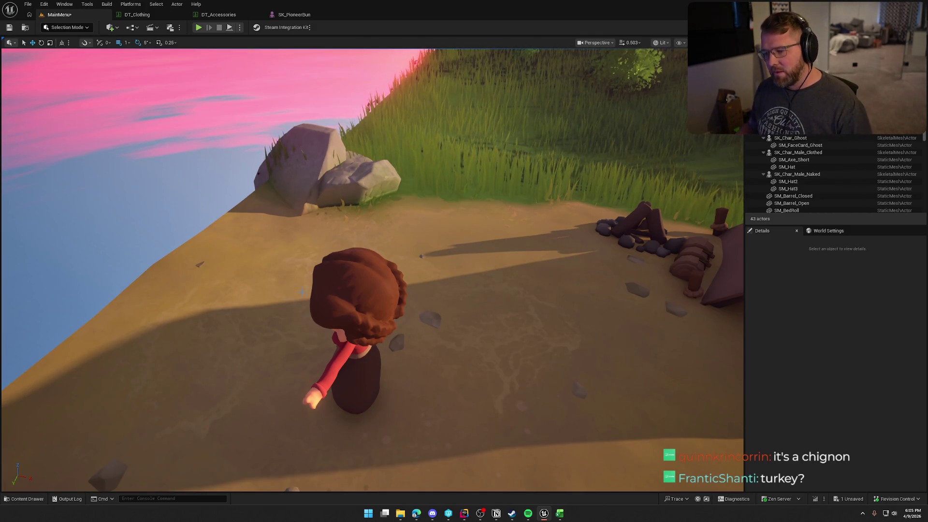
{"action": "left_click_drag", "start_coordinate": [349, 334], "coordinate": [448, 339]}
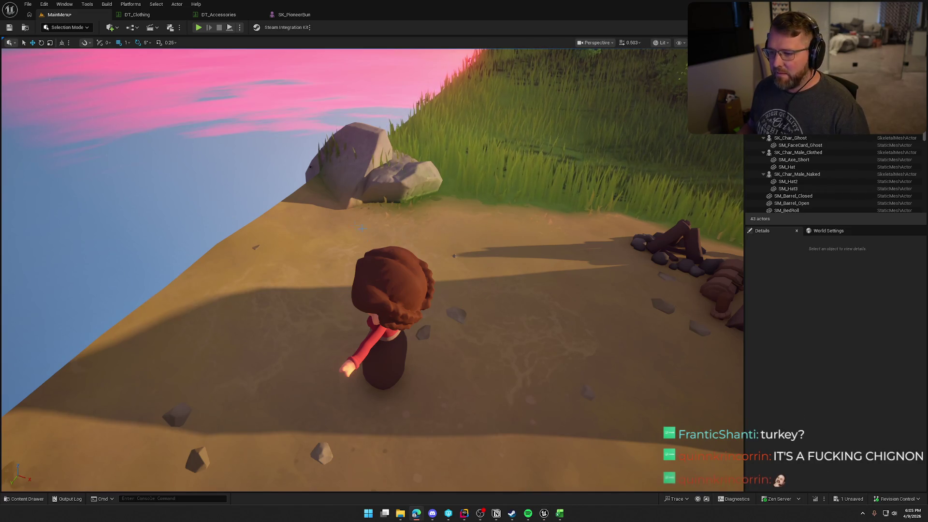
{"action": "mouse_move", "coordinate": [447, 268]}
{"action": "left_mouse_down"}
{"action": "mouse_move", "coordinate": [450, 242]}
{"action": "mouse_move", "coordinate": [447, 267]}
{"action": "left_mouse_up"}
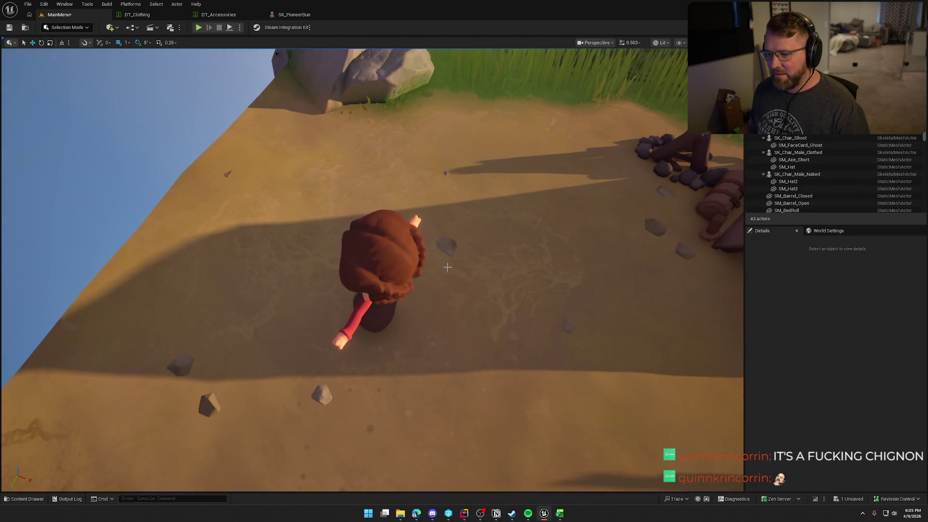
{"action": "key", "text": "super+shift+s"}
{"action": "left_click_drag", "start_coordinate": [294, 197], "coordinate": [457, 372]}
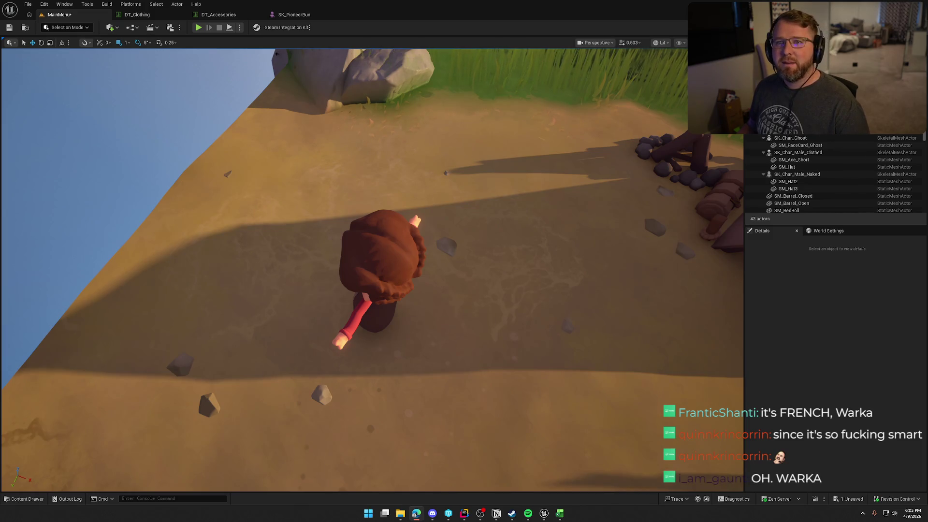
{"action": "mouse_move", "coordinate": [468, 280]}
{"action": "left_mouse_down"}
{"action": "mouse_move", "coordinate": [522, 227]}
{"action": "mouse_move", "coordinate": [450, 236]}
{"action": "mouse_move", "coordinate": [493, 217]}
{"action": "mouse_move", "coordinate": [479, 174]}
{"action": "mouse_move", "coordinate": [512, 291]}
{"action": "left_mouse_up"}
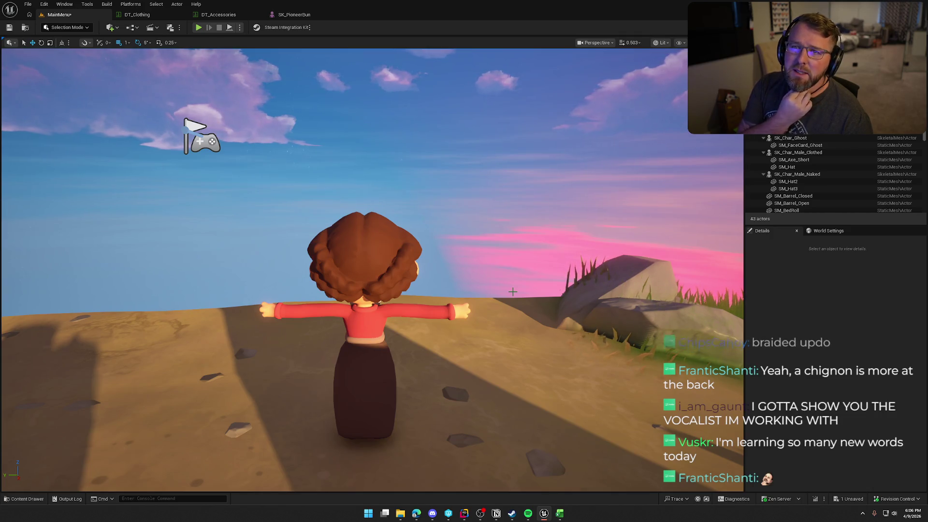
{"action": "left_click_drag", "start_coordinate": [518, 289], "coordinate": [357, 290]}
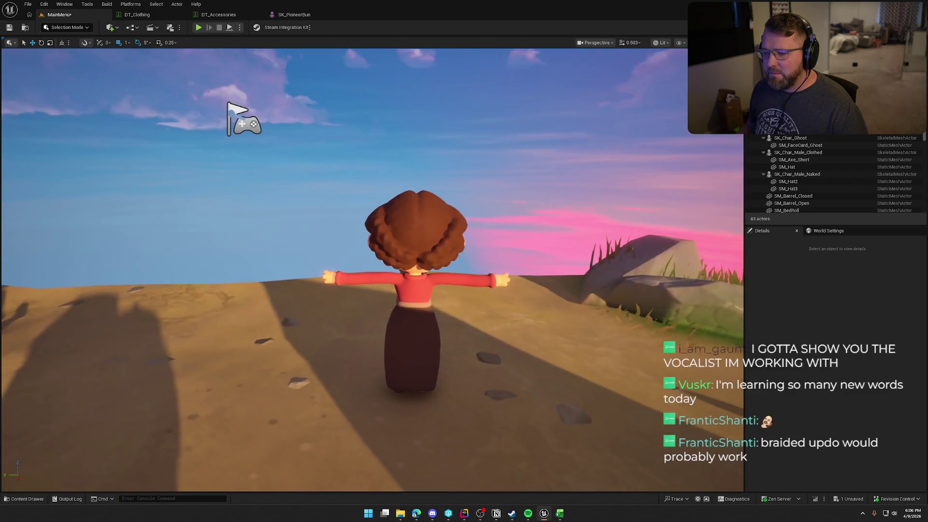
{"action": "left_click_drag", "start_coordinate": [481, 338], "coordinate": [481, 312]}
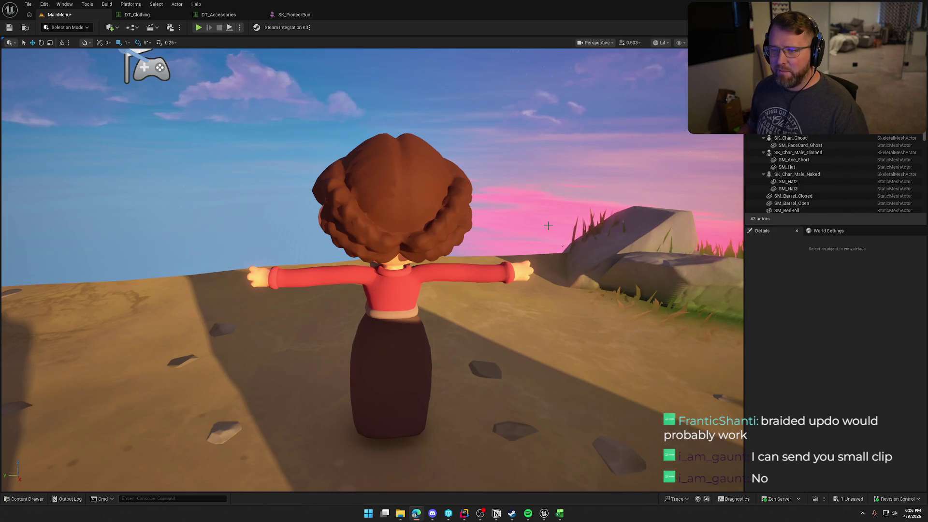
{"action": "key", "text": "super+Down"}
{"action": "key", "text": "super+Down"}
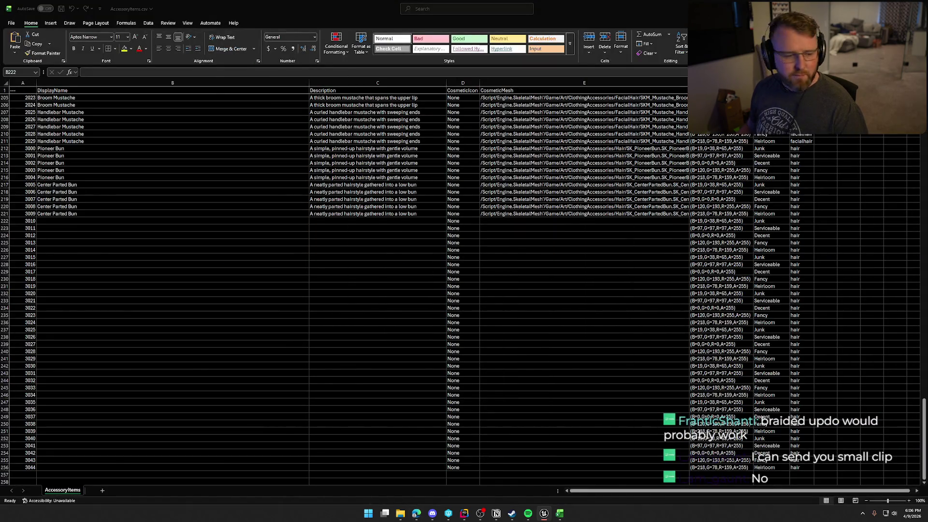
- Paste 'Braided Updo' into B222 and the SK_BraidedUpdo mesh path into E222
{"action": "left_click", "coordinate": [67, 220]}
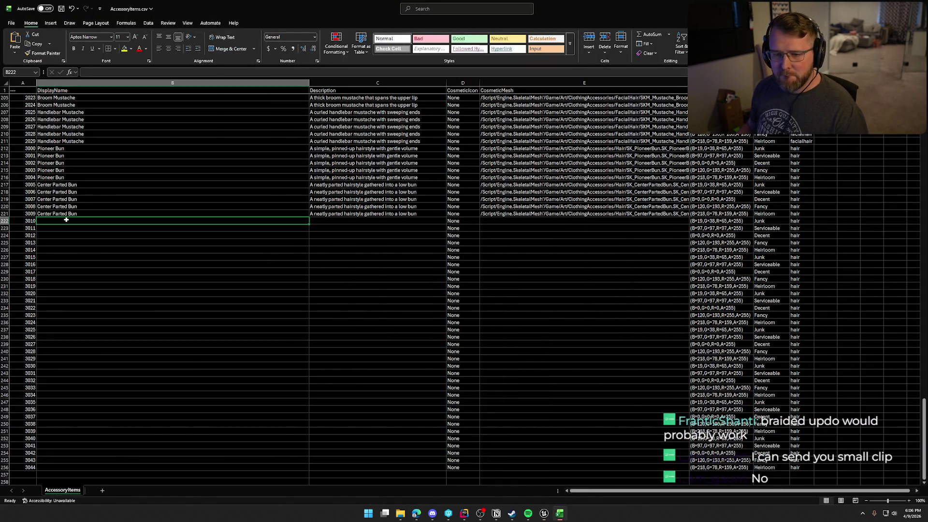
{"action": "type", "text": "Braided Updo"}
{"action": "key", "text": "alt+Tab"}
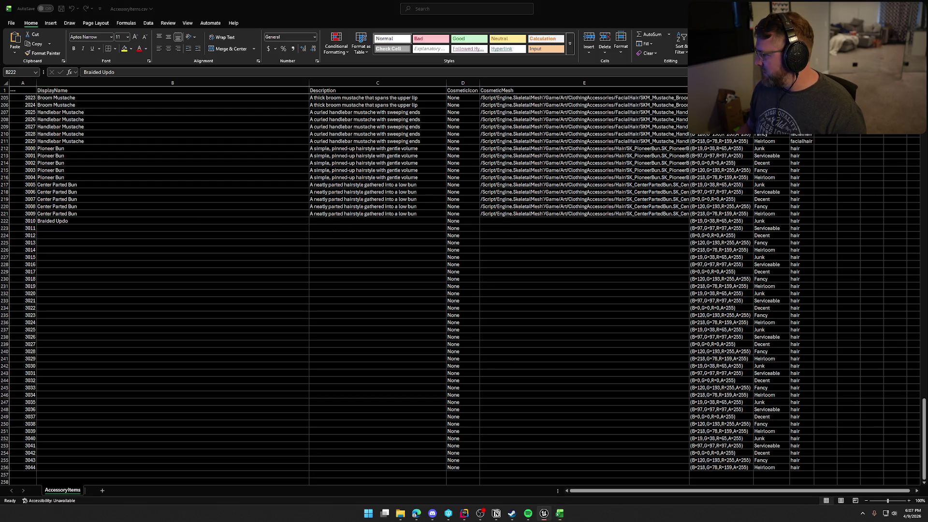
{"action": "left_click", "coordinate": [503, 221]}
{"action": "type", "text": "/Script/Engine.SkeletalMesh'/Game/Art/ClothingAccessories/Hair/SK_BraidedUpdo.SK_BraidedUpdo'"}
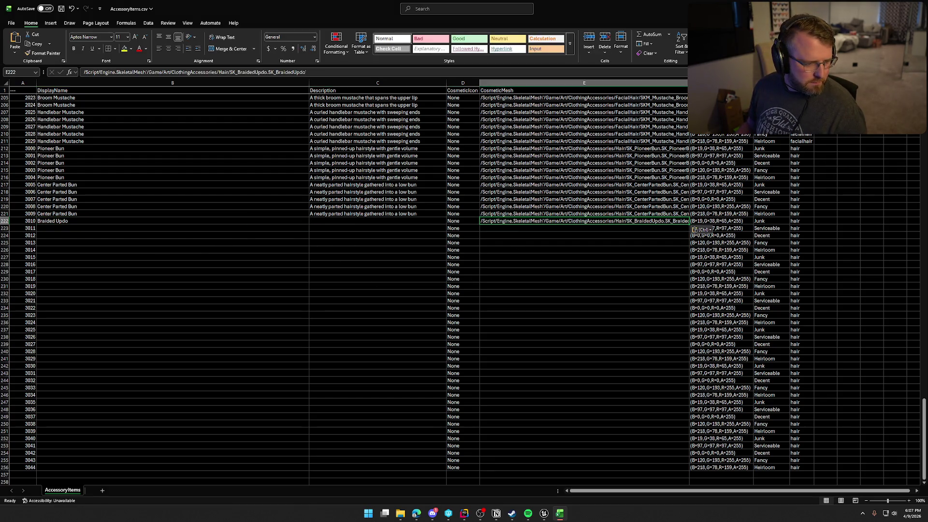
- Paste the braided-bun description into cell C222
{"action": "key", "text": "alt+Tab"}
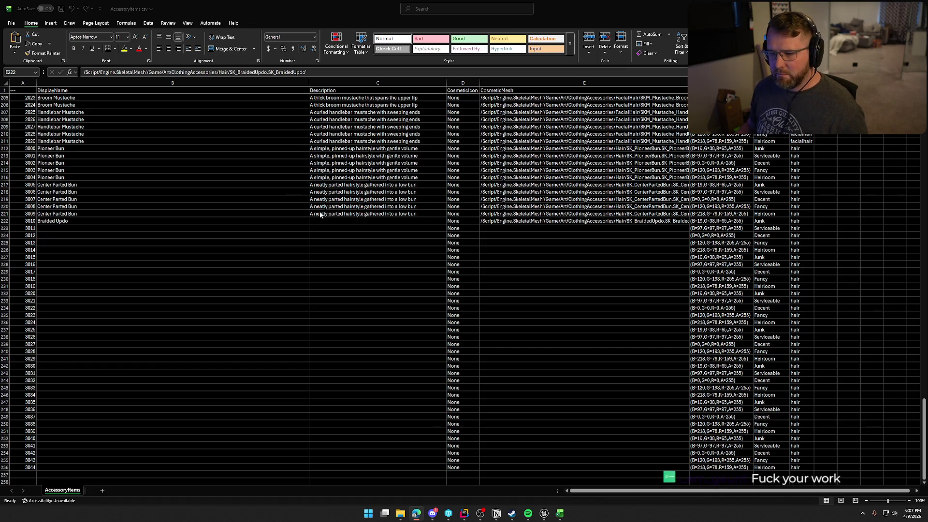
{"action": "key", "text": "alt+Tab"}
{"action": "left_click", "coordinate": [336, 220]}
{"action": "type", "text": "A neatly gathered bun with braided detail"}
- Fill the Braided Updo row B222:E222 down to row 226 for items 3010–3014
{"action": "mouse_move", "coordinate": [49, 221]}
{"action": "left_mouse_down"}
{"action": "mouse_move", "coordinate": [684, 221]}
{"action": "mouse_move", "coordinate": [689, 253]}
{"action": "left_mouse_up"}
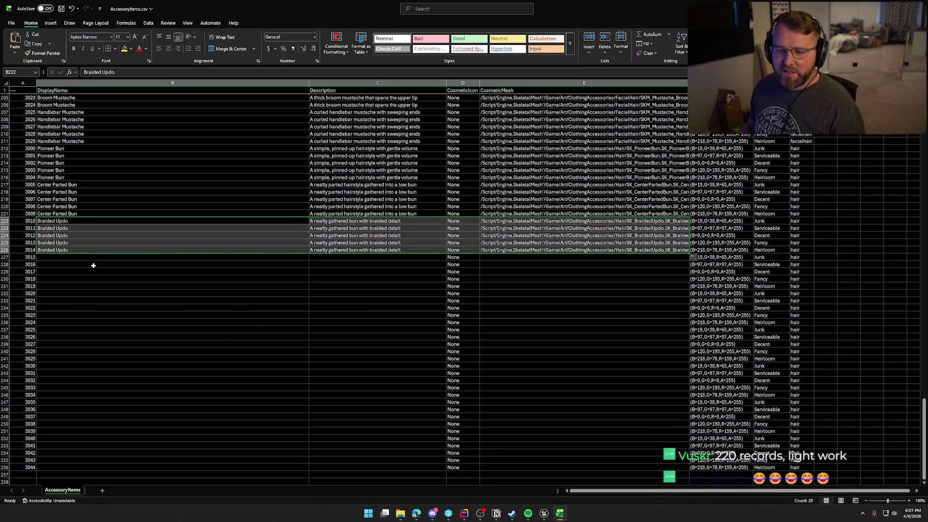
{"action": "left_click", "coordinate": [73, 256]}
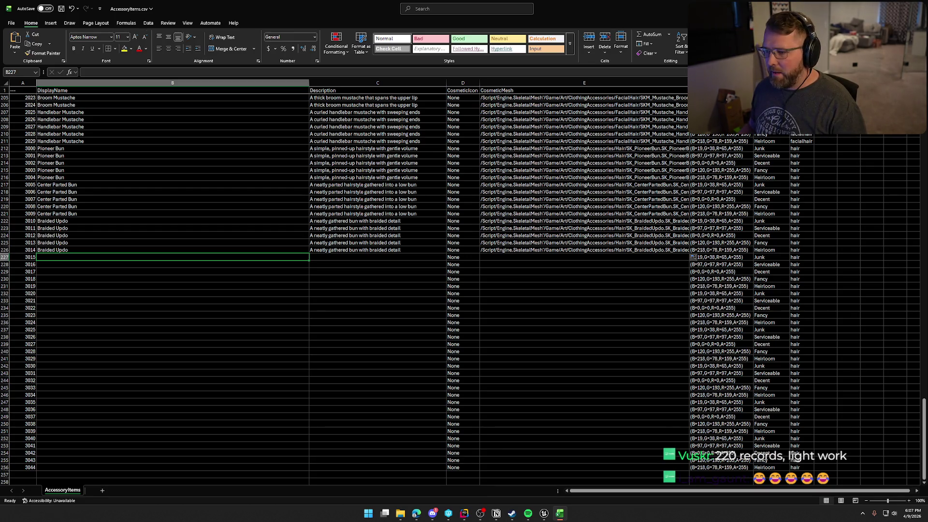
{"action": "key", "text": "alt+Tab"}
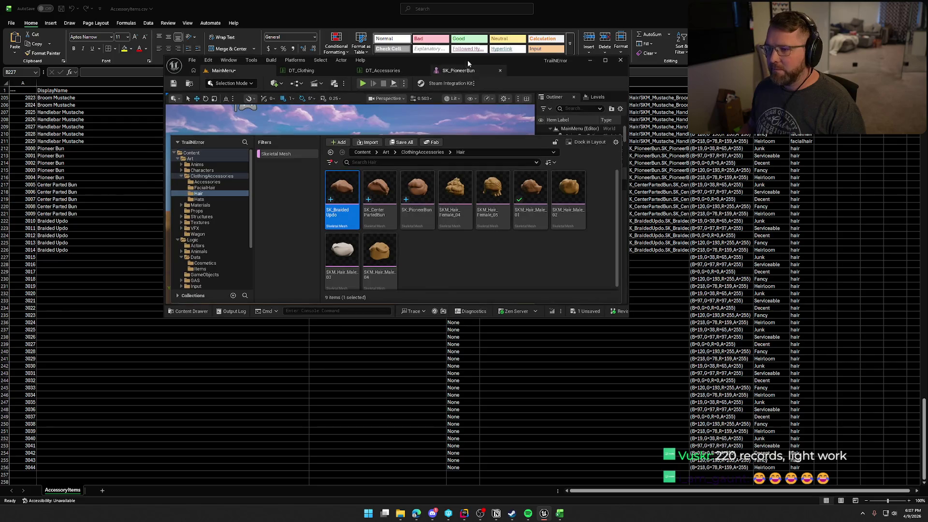
- Maximize the editor and assign SKM_Hair_Female_04 to the female character's Hair component
{"action": "double_click", "coordinate": [464, 57]}
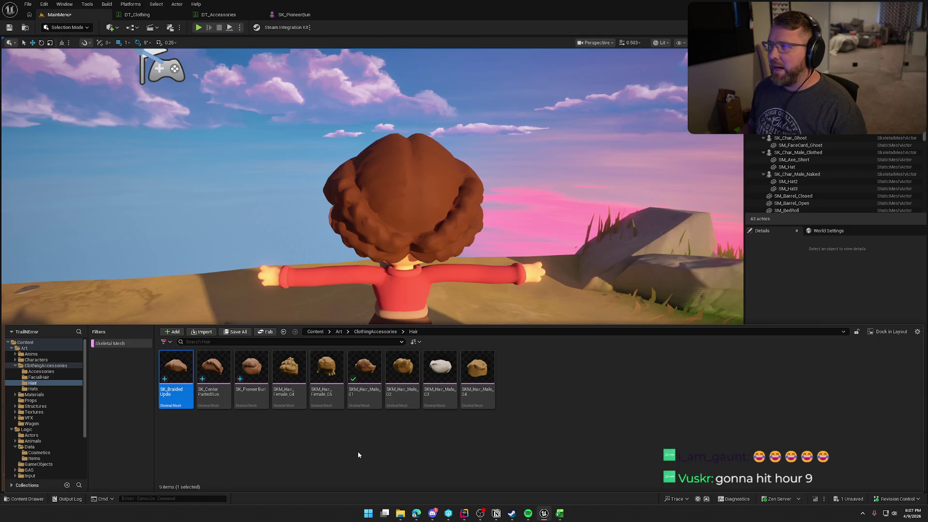
{"action": "left_click", "coordinate": [271, 432]}
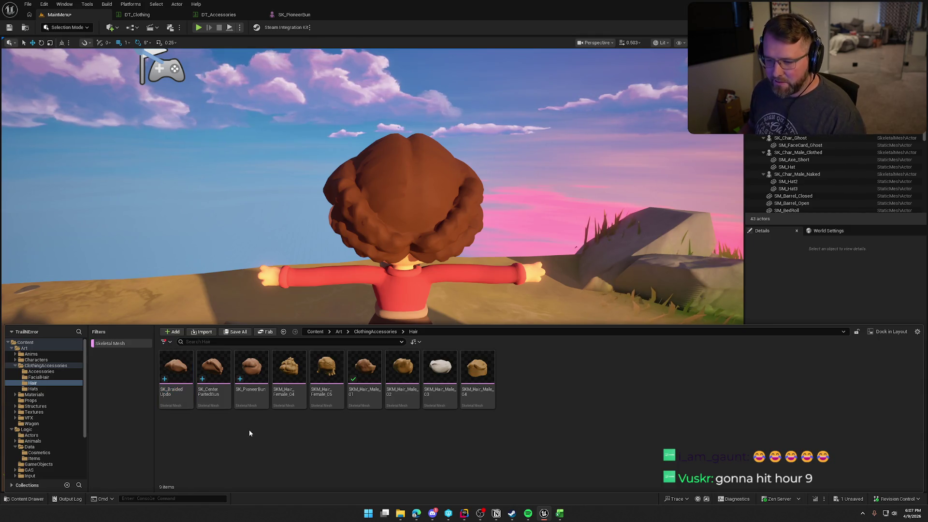
{"action": "left_click", "coordinate": [401, 290]}
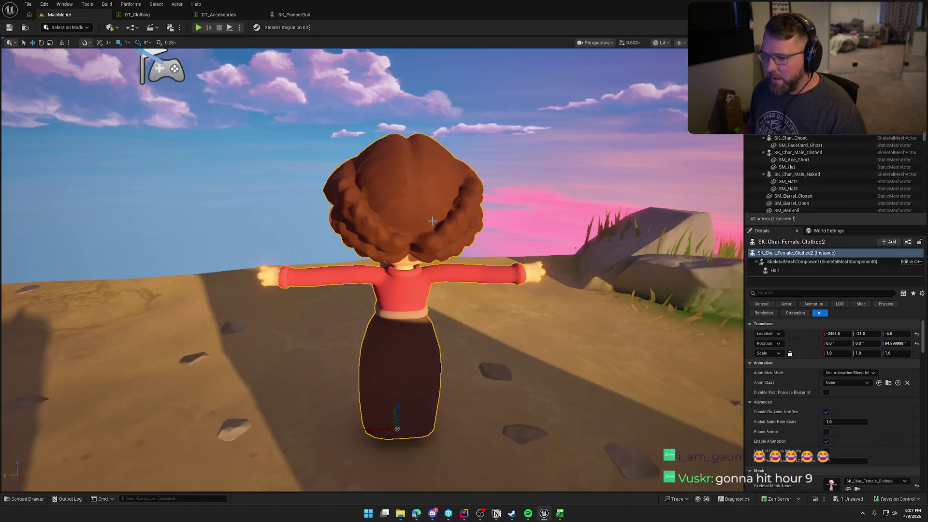
{"action": "left_click", "coordinate": [774, 270]}
{"action": "scroll", "coordinate": [851, 367], "scroll_direction": "down", "scroll_amount": 3}
{"action": "key", "text": "ctrl+space"}
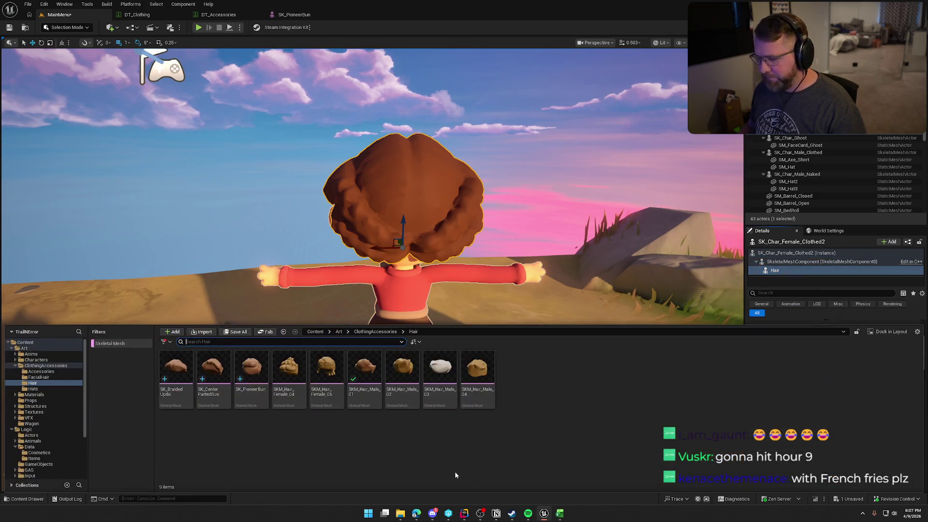
{"action": "left_click", "coordinate": [289, 372]}
{"action": "key", "text": "ctrl+space"}
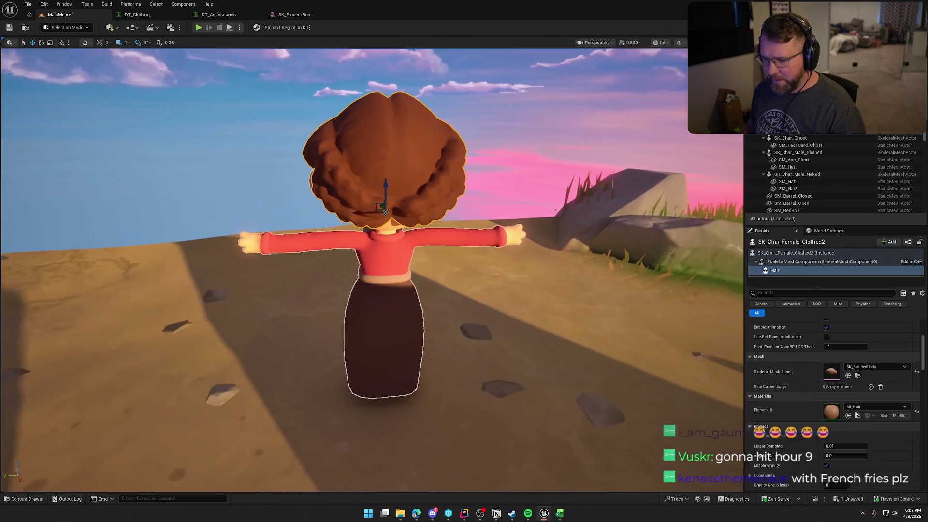
{"action": "left_click", "coordinate": [849, 376]}
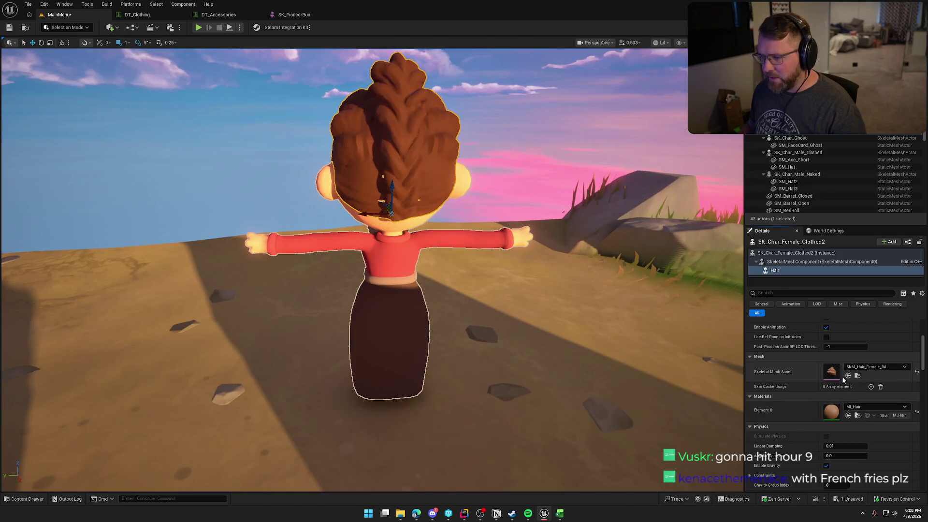
{"action": "key", "text": "Escape"}
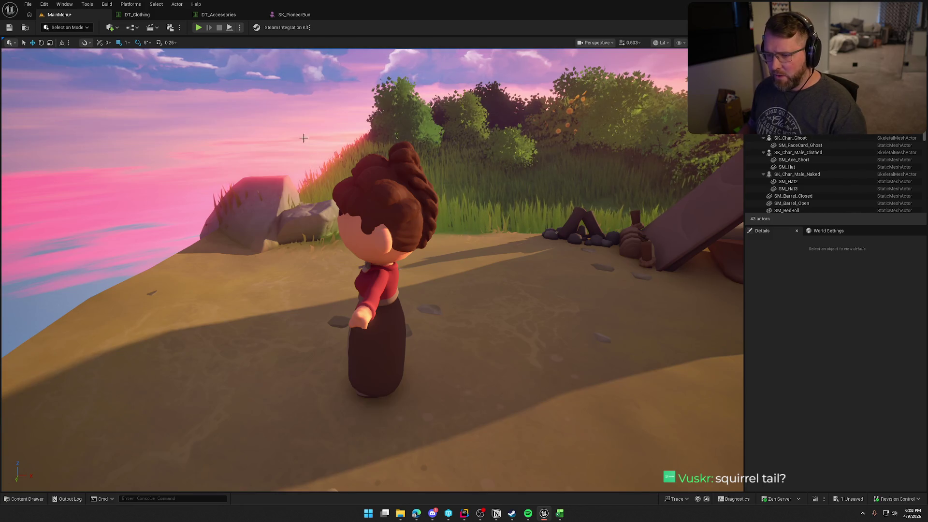
{"action": "key", "text": "super+shift+s"}
- Capture screenshots of the braided hair from the front and from behind
{"action": "left_click_drag", "start_coordinate": [302, 126], "coordinate": [474, 391]}
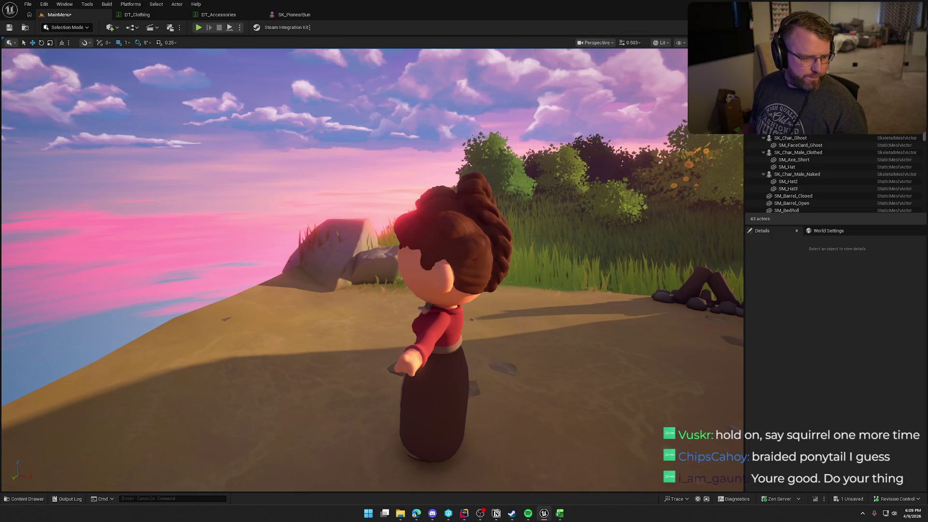
{"action": "left_click_drag", "start_coordinate": [513, 260], "coordinate": [512, 260]}
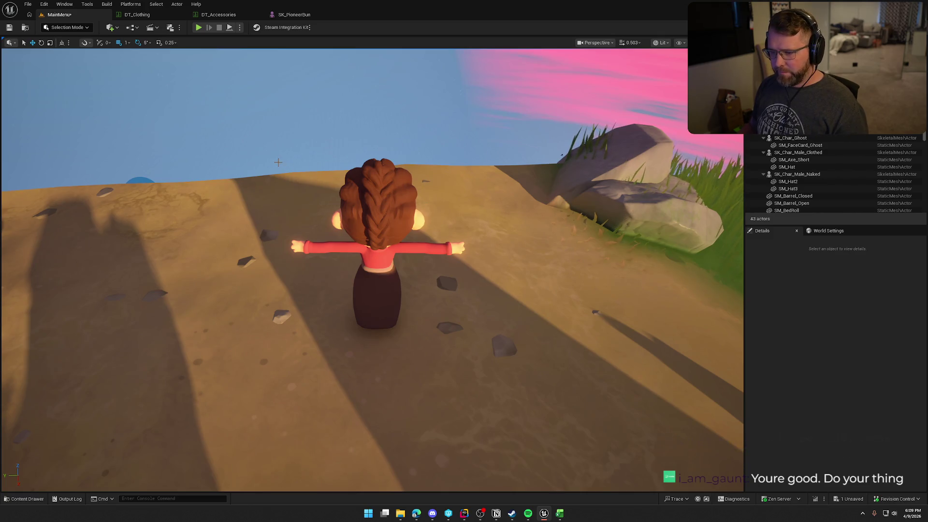
{"action": "key", "text": "super+shift+s"}
{"action": "left_click_drag", "start_coordinate": [274, 142], "coordinate": [489, 349]}
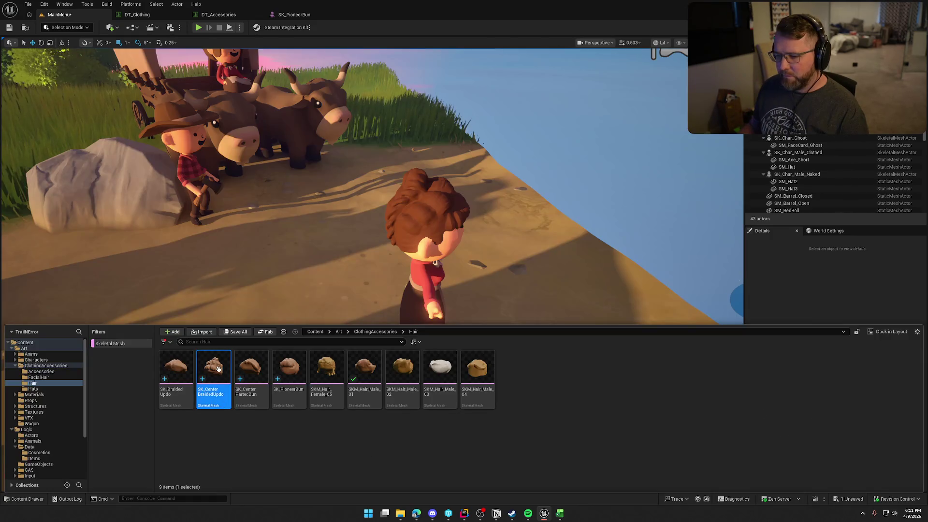
- Enter the Center Braided Updo mesh path and name for item 3015 in the spreadsheet
{"action": "left_click", "coordinate": [562, 514]}
{"action": "left_click", "coordinate": [503, 259]}
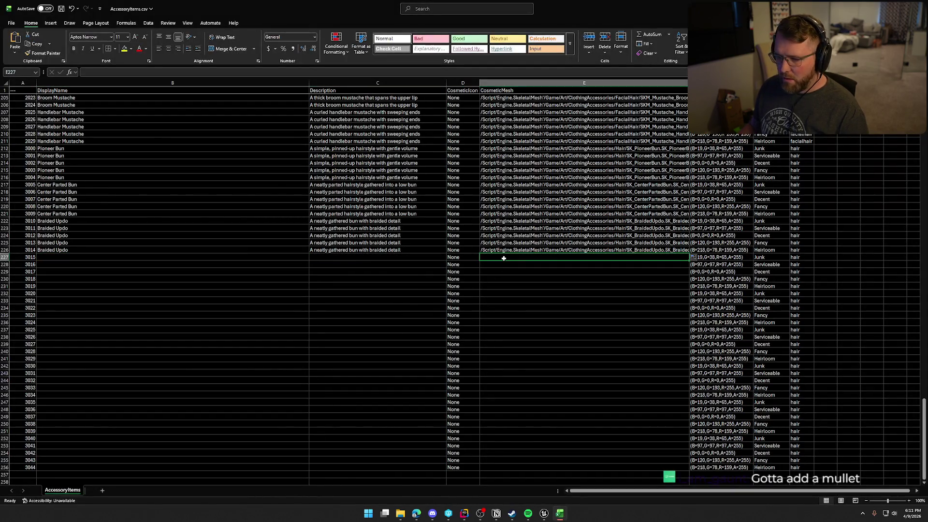
{"action": "type", "text": "/Script/Engine.SkeletalMesh'/Game/Art/ClothingAccessories/Hair/SK_CenterBraidedUpdo.SK_CenterBraidedUpdo'"}
{"action": "left_click", "coordinate": [142, 256]}
{"action": "type", "text": "C"}
{"action": "type", "text": "Br"}
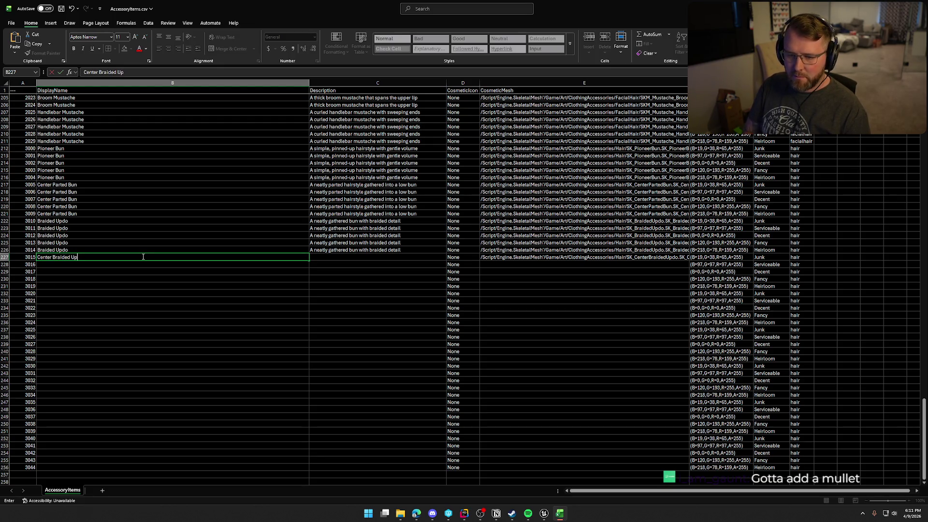
{"action": "key", "text": "Return"}
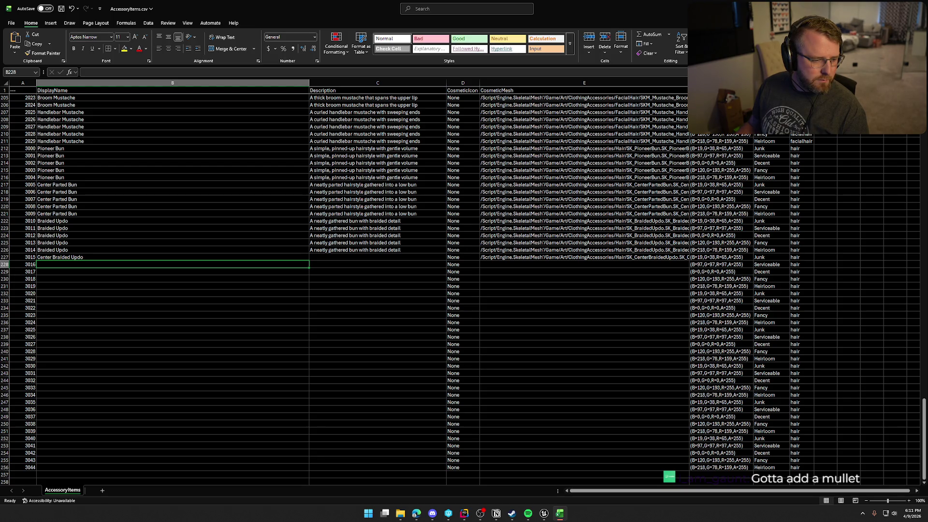
- Add the braided updo description to item 3015 and fill the row down through item 3019
{"action": "key", "text": "alt+Tab"}
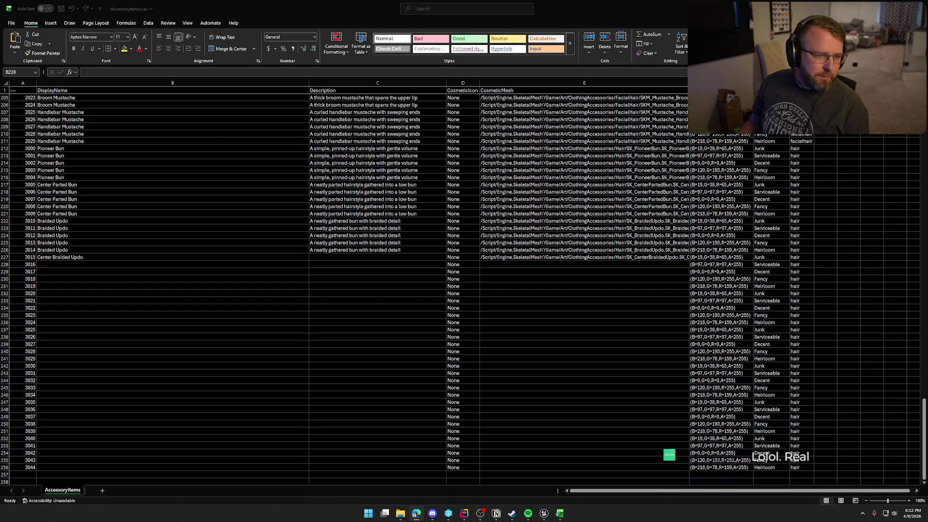
{"action": "left_click", "coordinate": [323, 256]}
{"action": "type", "text": "A neatly woven center braid pulled into an elegant updo"}
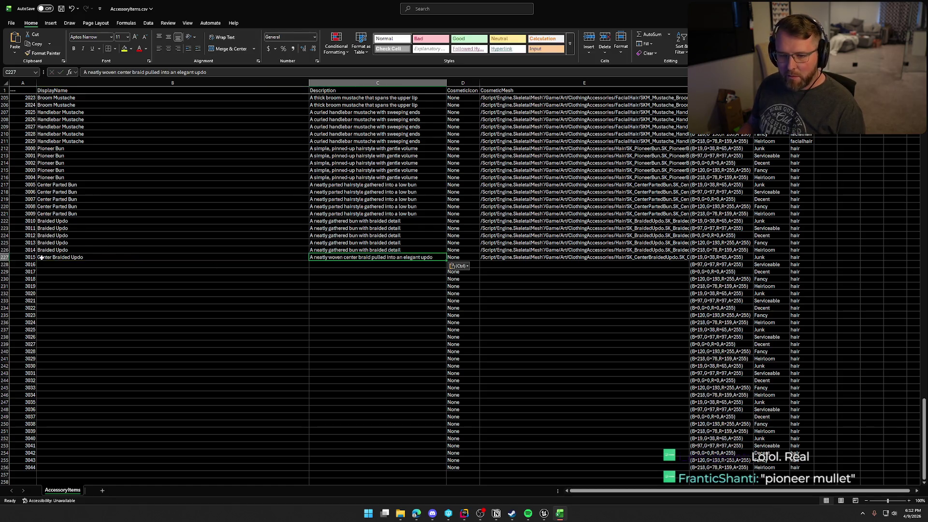
{"action": "left_click", "coordinate": [42, 257]}
{"action": "mouse_move", "coordinate": [518, 257]}
{"action": "left_mouse_down"}
{"action": "mouse_move", "coordinate": [678, 258]}
{"action": "mouse_move", "coordinate": [690, 262]}
{"action": "mouse_move", "coordinate": [690, 290]}
{"action": "left_mouse_up"}
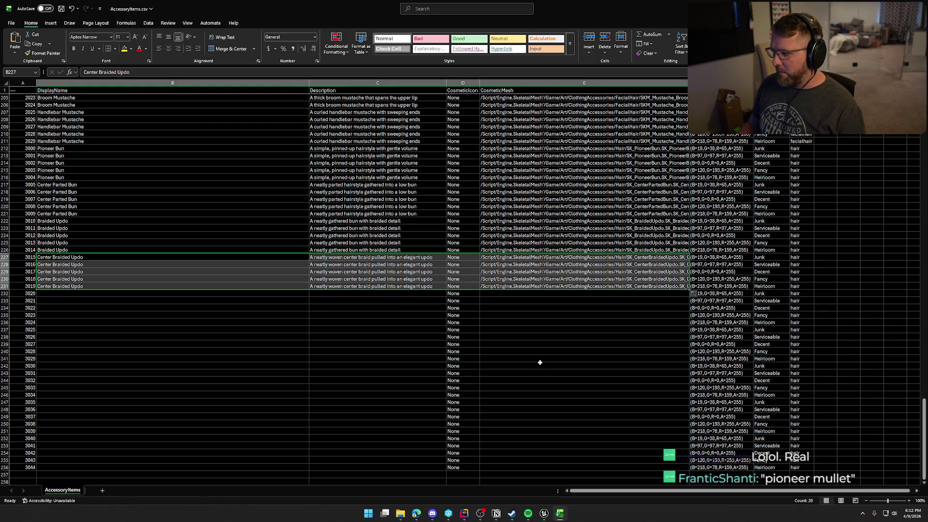
{"action": "left_click", "coordinate": [72, 293]}
{"action": "scroll", "coordinate": [145, 304], "scroll_direction": "down", "scroll_amount": 1}
{"action": "left_click", "coordinate": [544, 513]}
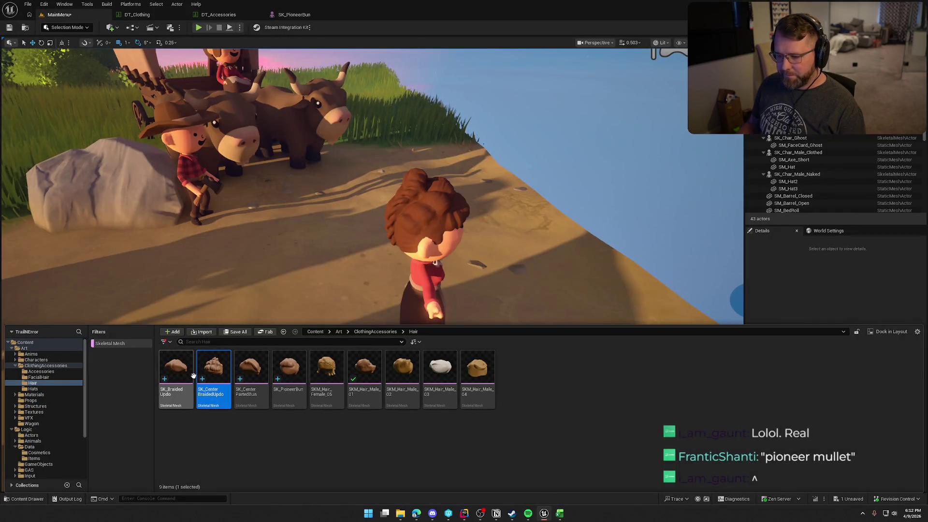
- Assign SKM_Hair_Female_05 to the female character's Hair component to preview the curly hair
{"action": "left_click", "coordinate": [326, 369]}
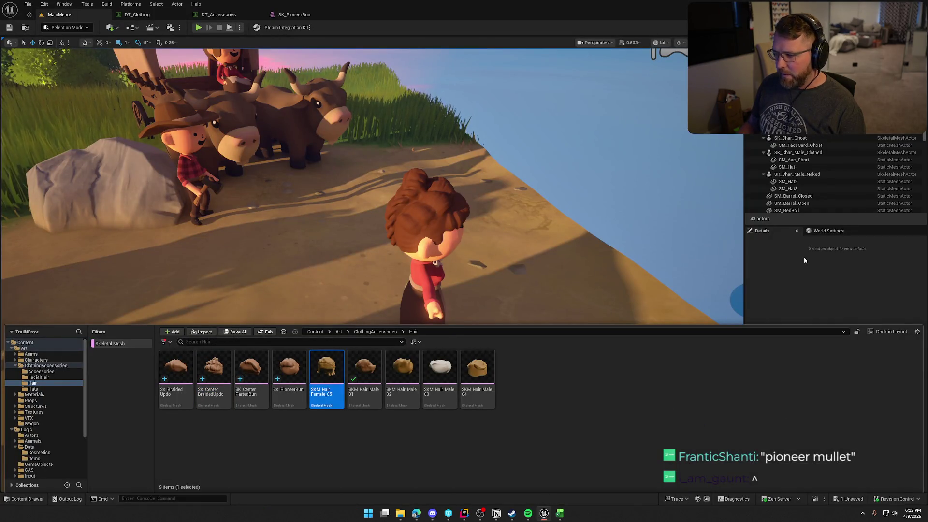
{"action": "left_click", "coordinate": [425, 271]}
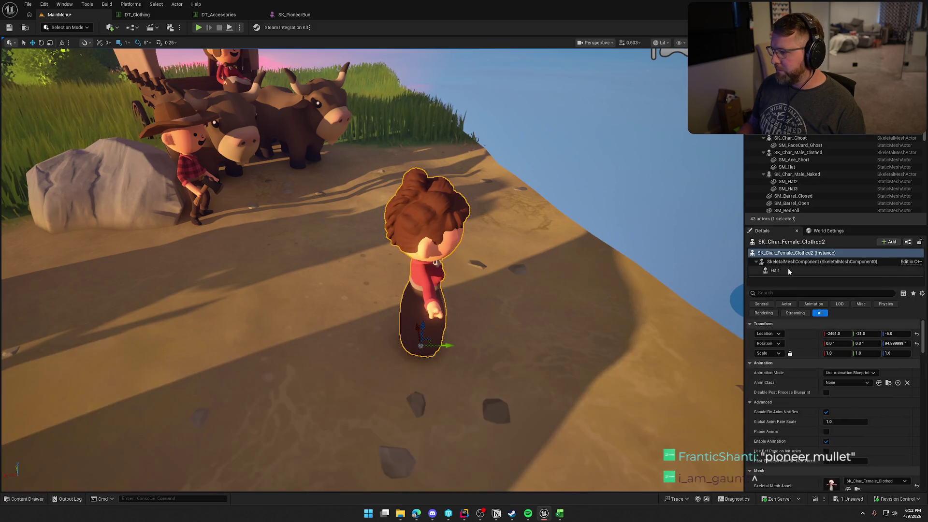
{"action": "left_click", "coordinate": [774, 270]}
{"action": "scroll", "coordinate": [831, 386], "scroll_direction": "down", "scroll_amount": 2}
{"action": "left_click", "coordinate": [848, 433]}
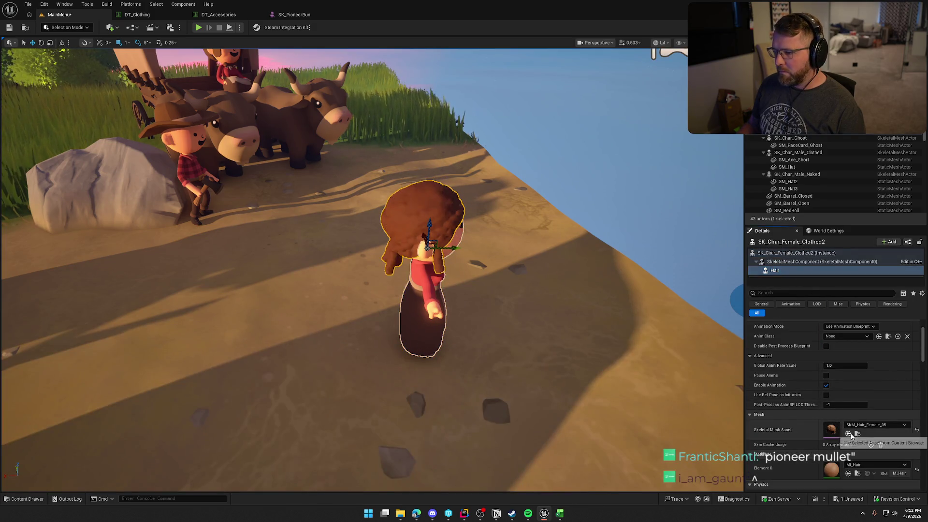
{"action": "key", "text": "Escape"}
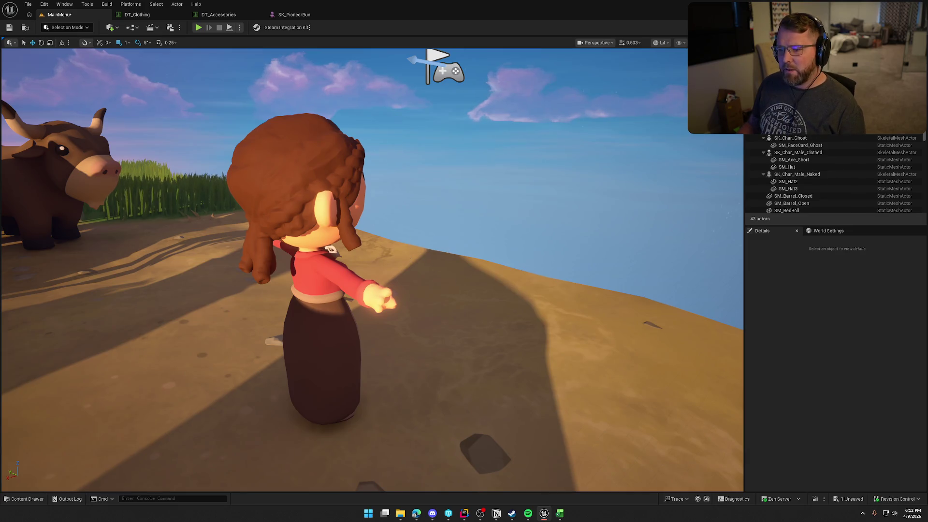
{"action": "scroll", "coordinate": [448, 248], "scroll_direction": "down", "scroll_amount": 2}
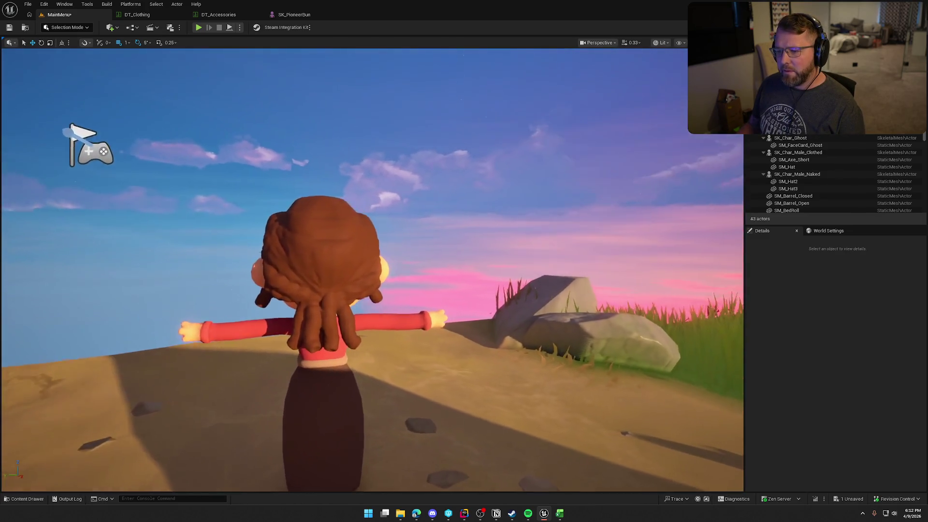
- Orbit around the pioneer woman to inspect the curled-braid hair from several angles
{"action": "mouse_move", "coordinate": [440, 277]}
{"action": "left_mouse_down"}
{"action": "mouse_move", "coordinate": [513, 281]}
{"action": "mouse_move", "coordinate": [417, 290]}
{"action": "left_mouse_up"}
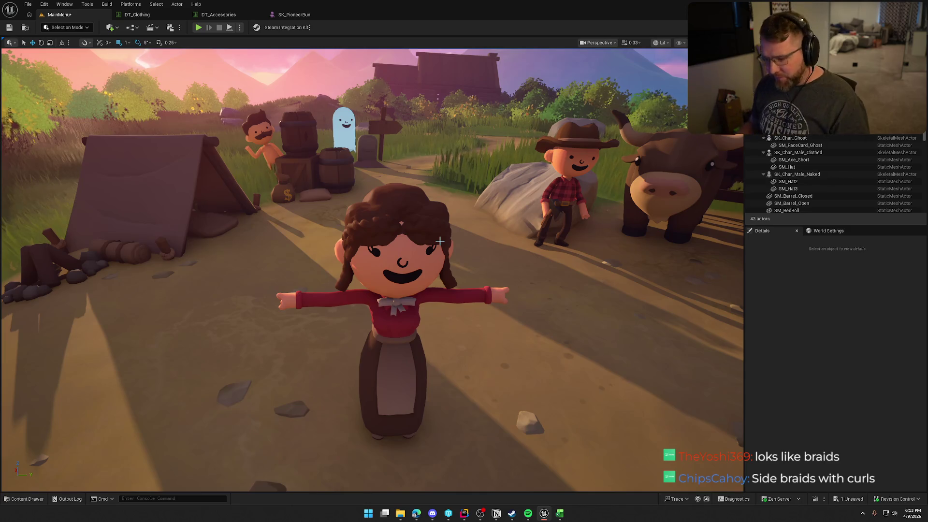
{"action": "left_click_drag", "start_coordinate": [359, 411], "coordinate": [411, 313]}
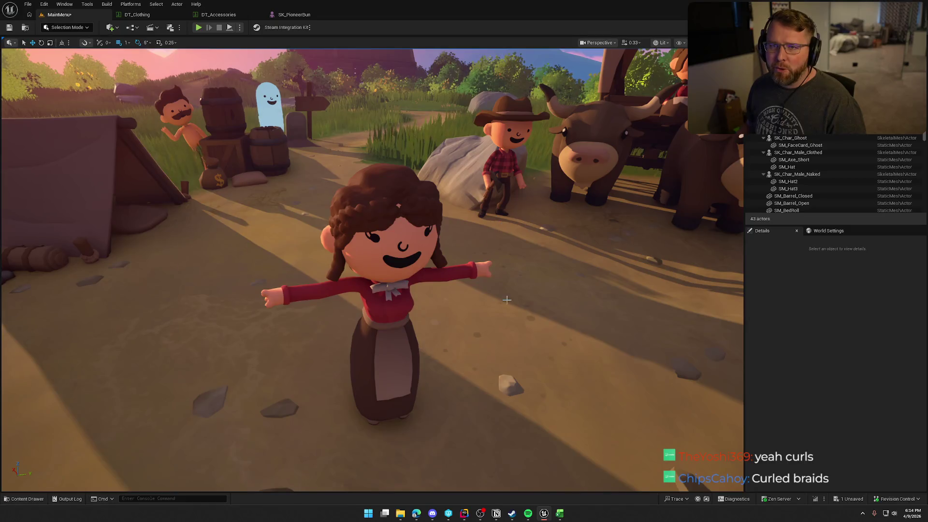
{"action": "left_click_drag", "start_coordinate": [479, 259], "coordinate": [498, 263]}
{"action": "mouse_move", "coordinate": [553, 514]}
{"action": "key", "text": "ctrl+space"}
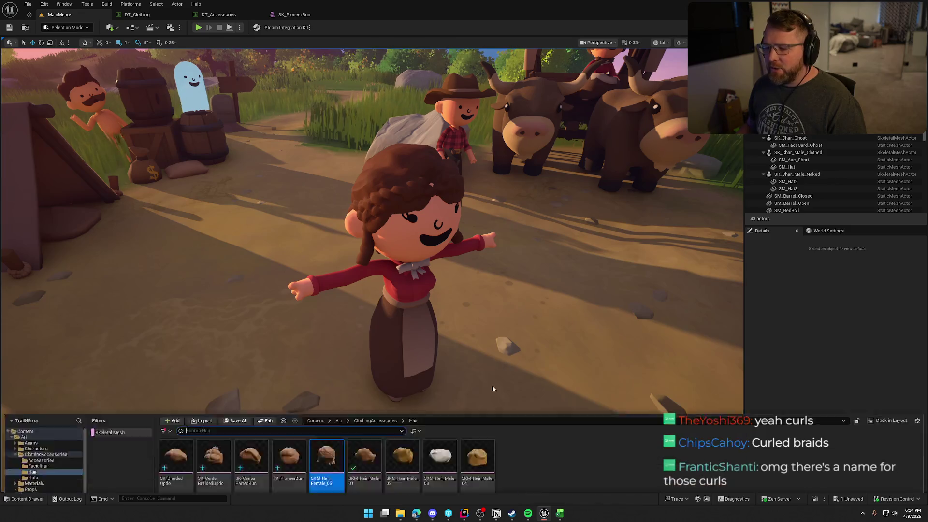
- Rename SKM_Hair_Female_05 to SK_CurledBraids and check out the renamed asset
{"action": "key", "text": "F2"}
{"action": "type", "text": "SK"}
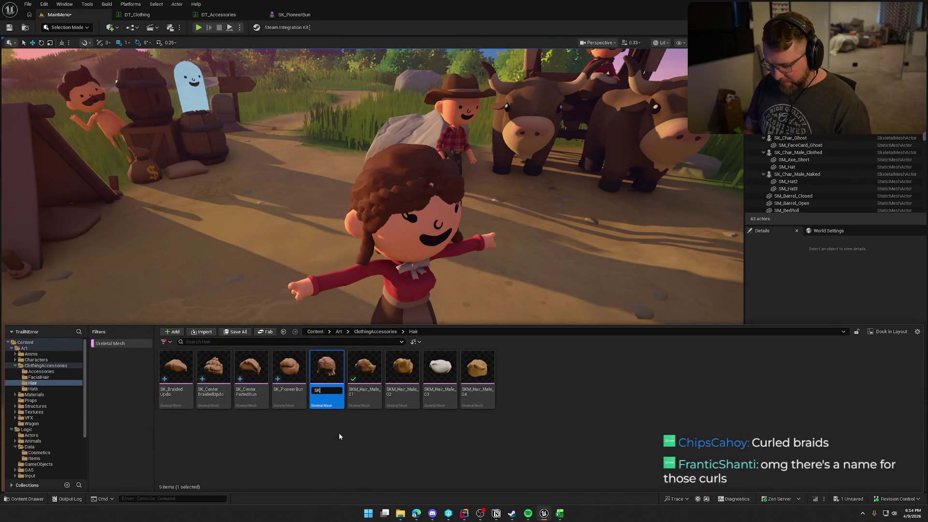
{"action": "type", "text": "_CurledBraids"}
{"action": "key", "text": "Return"}
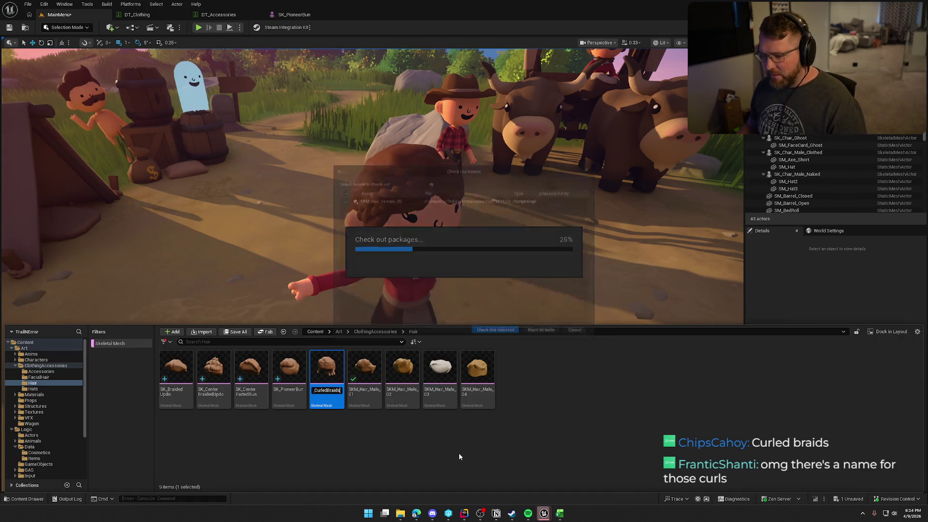
{"action": "left_click", "coordinate": [495, 337]}
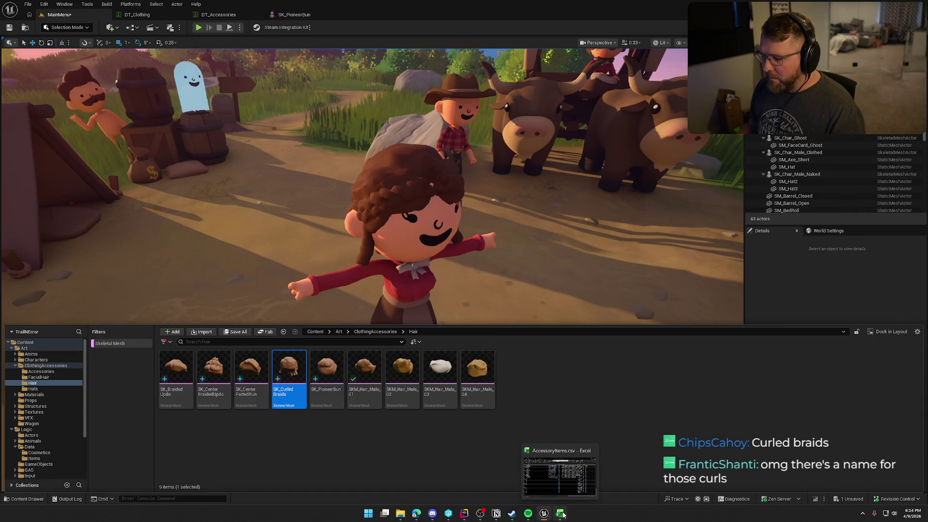
- Name item 3020 'Curled Braids' in the AccessoryItems sheet
{"action": "left_click", "coordinate": [560, 476]}
{"action": "type", "text": "Curle"}
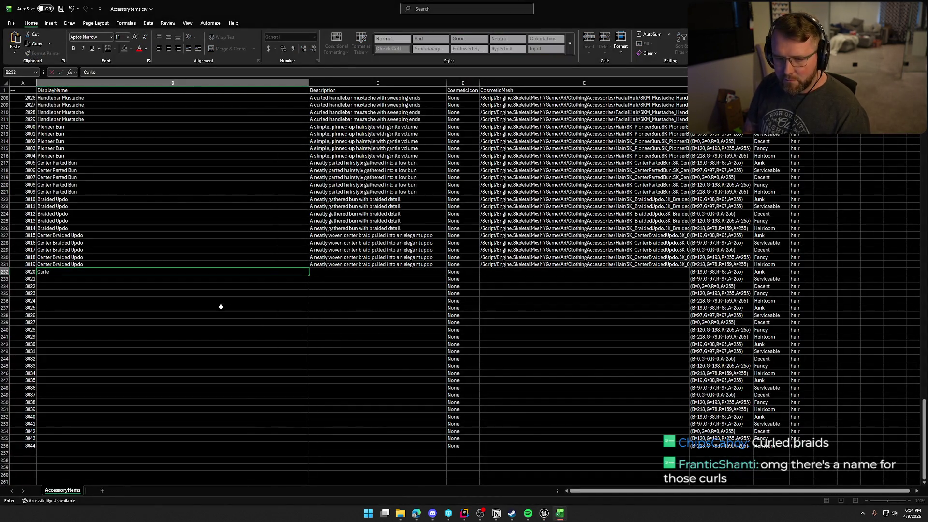
{"action": "type", "text": "d Braids"}
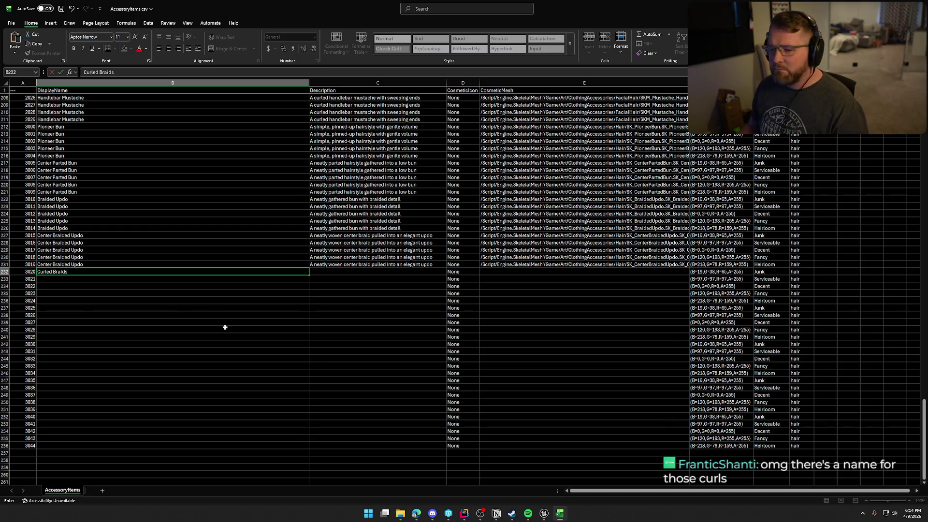
{"action": "key", "text": "alt+Tab"}
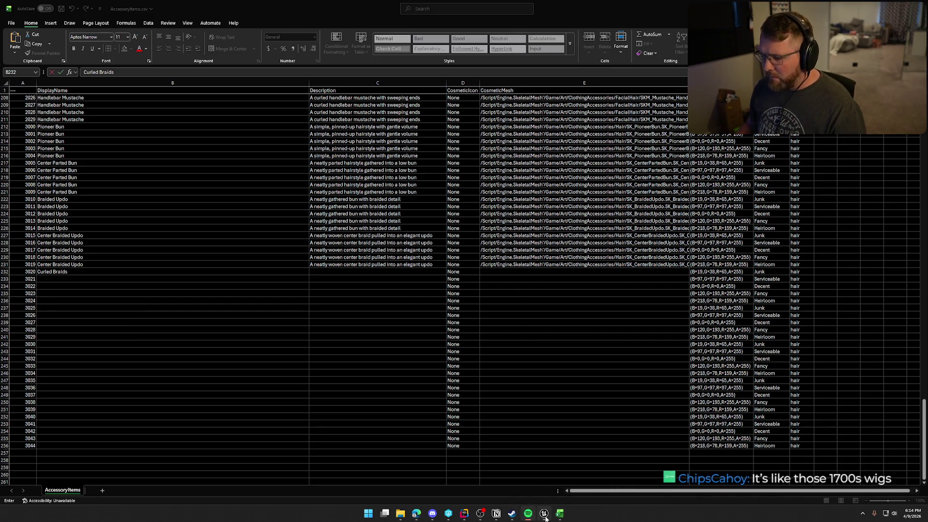
{"action": "left_click", "coordinate": [560, 515]}
- Copy the SK_CurledBraids asset reference in Unreal and return to Excel
{"action": "left_click", "coordinate": [544, 514]}
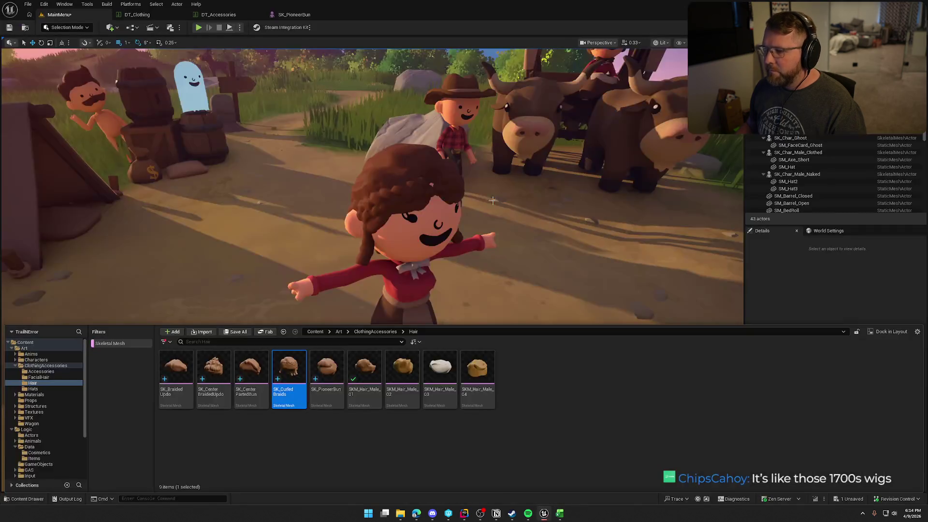
{"action": "right_click", "coordinate": [286, 358]}
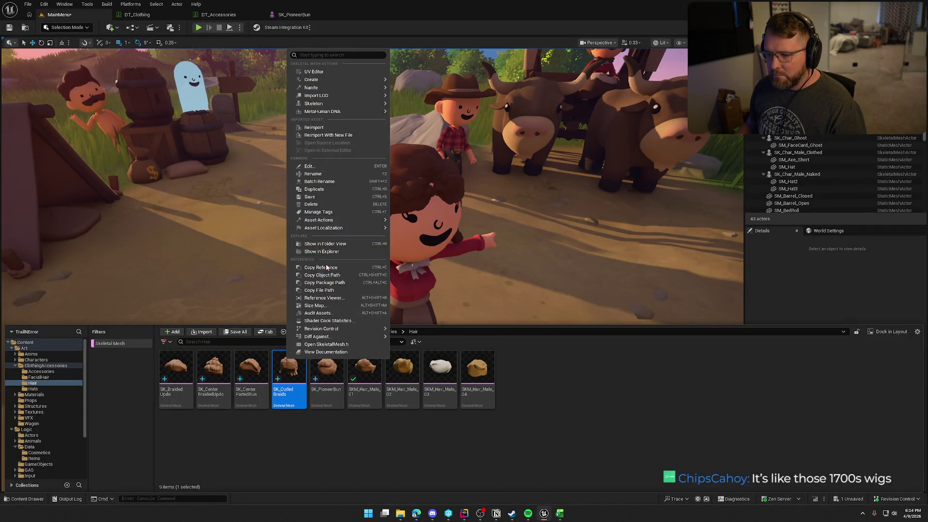
{"action": "key", "text": "Escape"}
{"action": "left_click", "coordinate": [559, 515]}
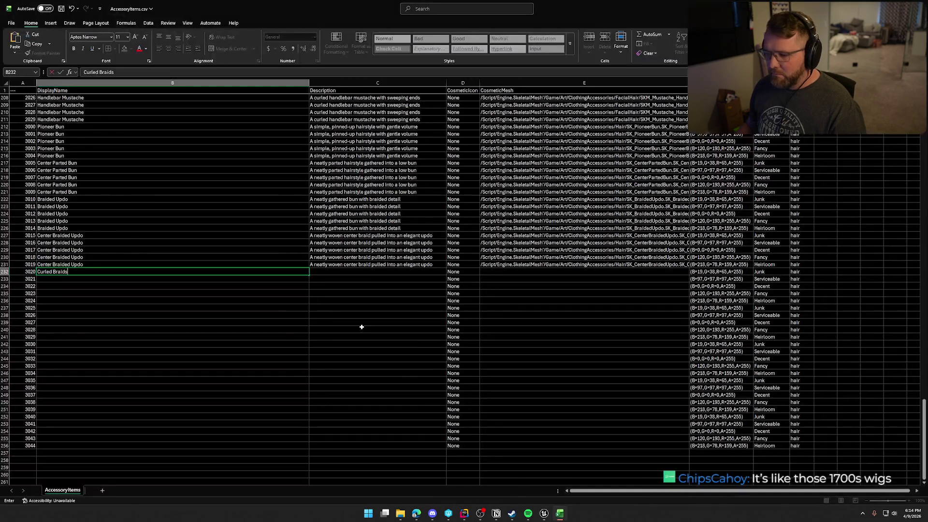
- Paste the SK_CurledBraids path and curled braids description into item 3020, then fill down through 3024
{"action": "left_click", "coordinate": [517, 272]}
{"action": "type", "text": "/Script/Engine.SkeletalMesh'/Game/Art/ClothingAccessories/Hair/SK_CurledBraids.SK_CurledBraids'"}
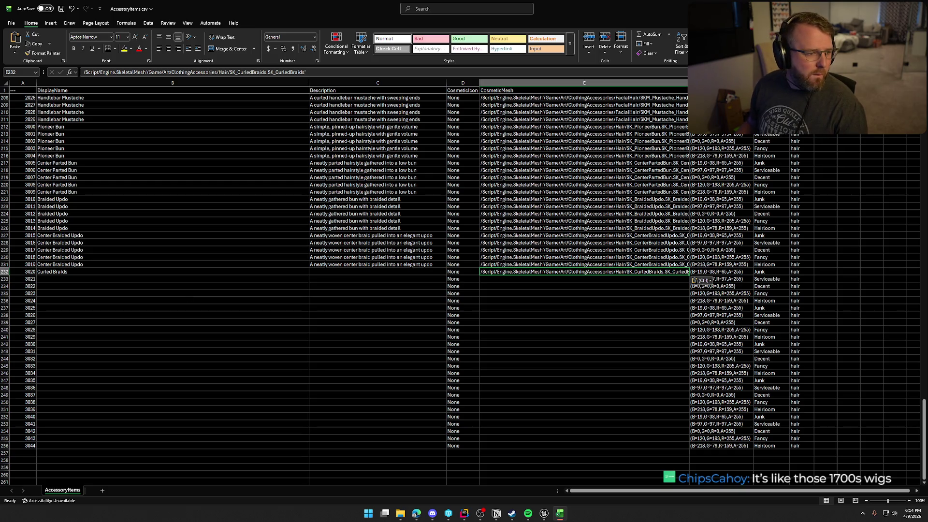
{"action": "key", "text": "alt+Tab"}
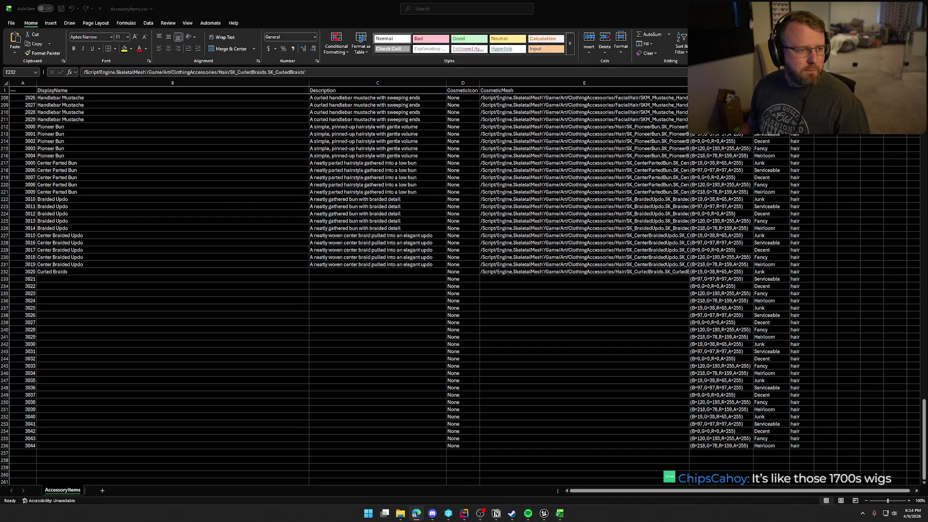
{"action": "key", "text": "alt+Tab"}
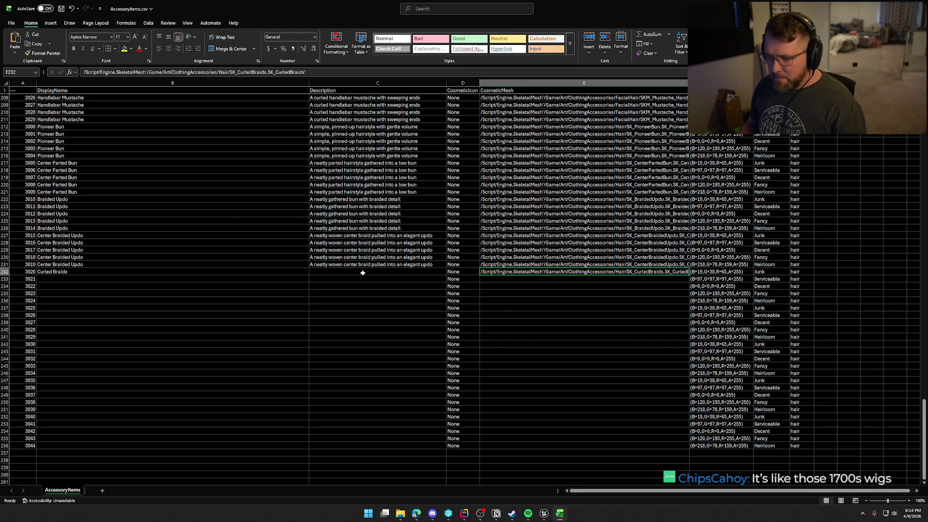
{"action": "left_click", "coordinate": [361, 272]}
{"action": "type", "text": "Curled braids with soft, flowing shape"}
{"action": "mouse_move", "coordinate": [193, 271]}
{"action": "left_mouse_down"}
{"action": "mouse_move", "coordinate": [687, 286]}
{"action": "mouse_move", "coordinate": [688, 275]}
{"action": "mouse_move", "coordinate": [686, 302]}
{"action": "left_mouse_up"}
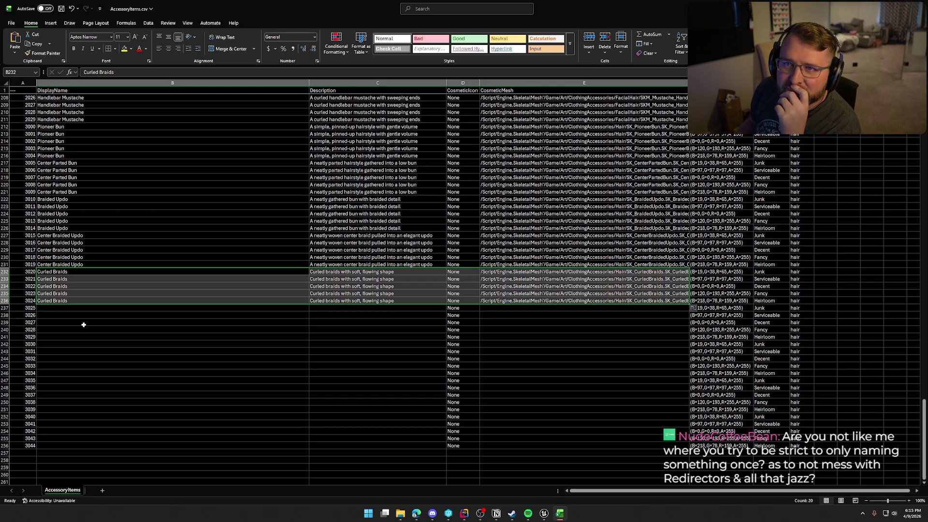
{"action": "left_click", "coordinate": [64, 308]}
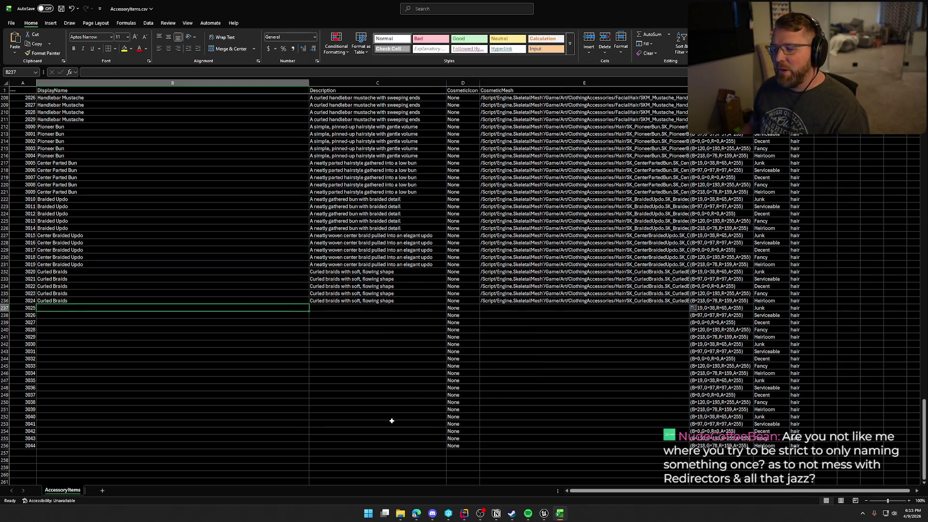
- Swap the scene character's body mesh to SK_Char_Male_Clothed
{"action": "left_click", "coordinate": [544, 514]}
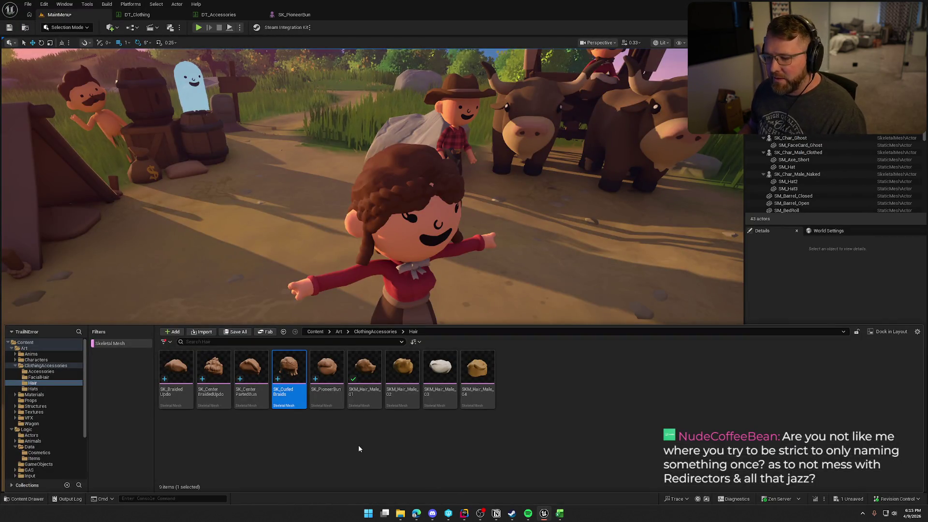
{"action": "left_click", "coordinate": [364, 372]}
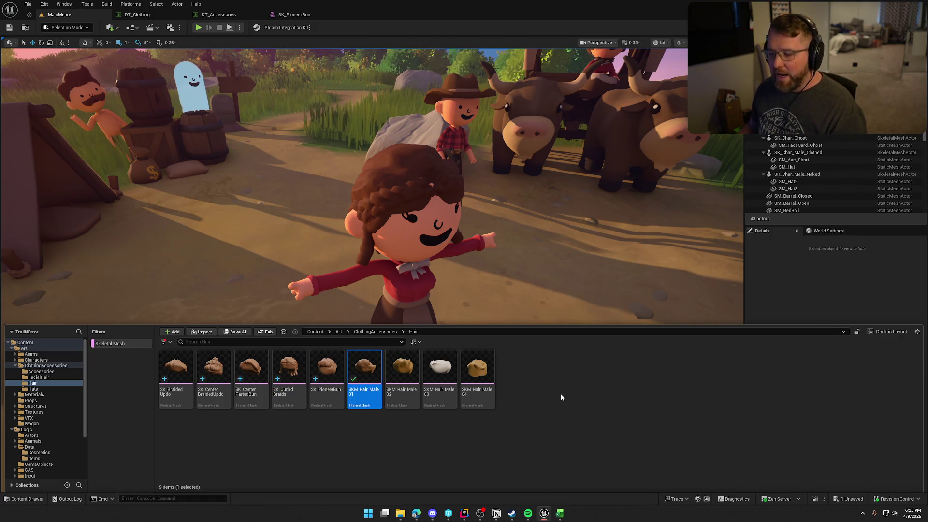
{"action": "left_click", "coordinate": [401, 271]}
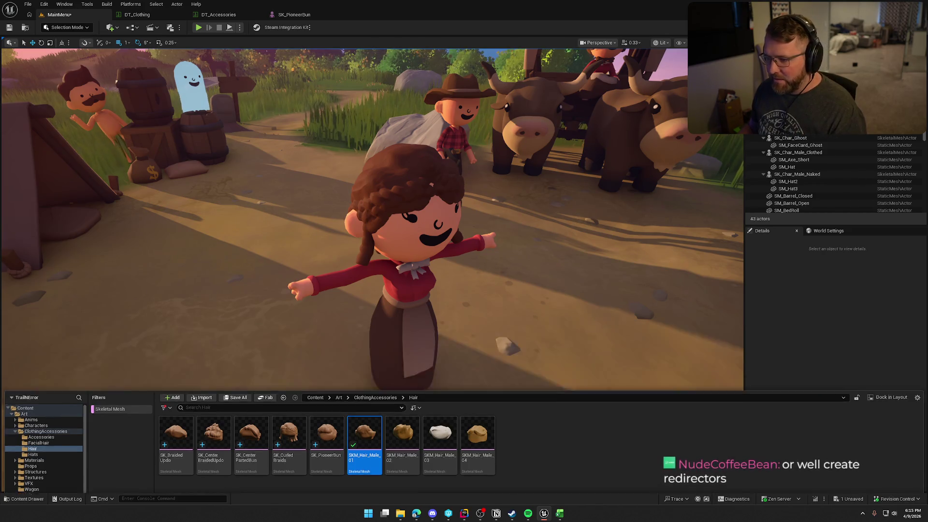
{"action": "left_click", "coordinate": [874, 433]}
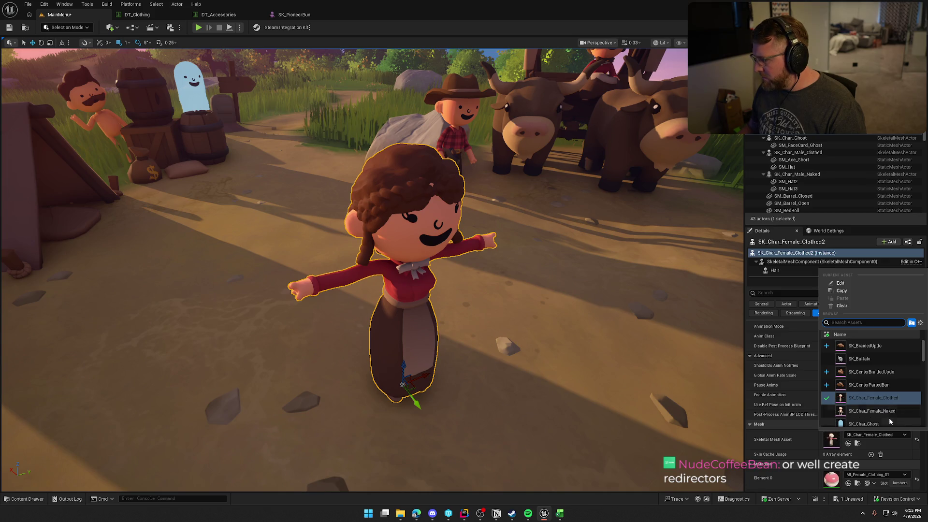
{"action": "scroll", "coordinate": [885, 411], "scroll_direction": "down", "scroll_amount": 2}
{"action": "left_click", "coordinate": [870, 402]}
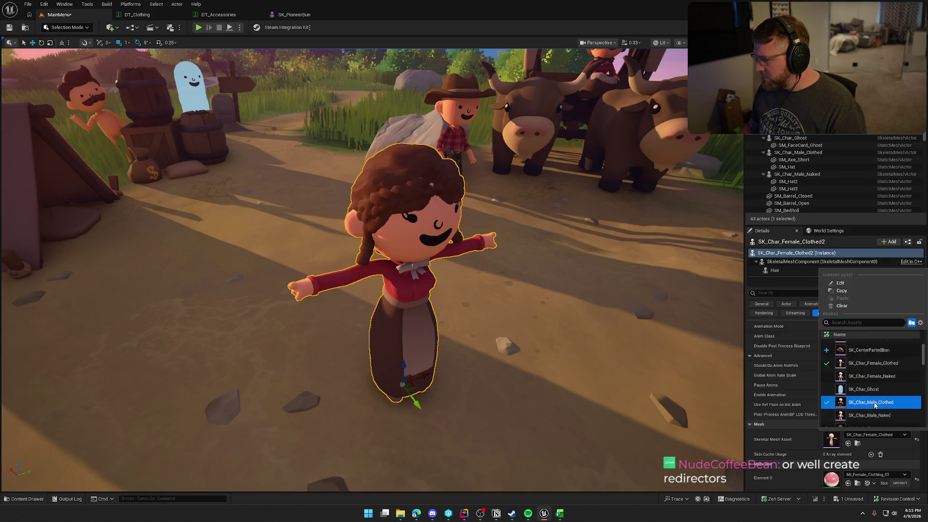
{"action": "key", "text": "f"}
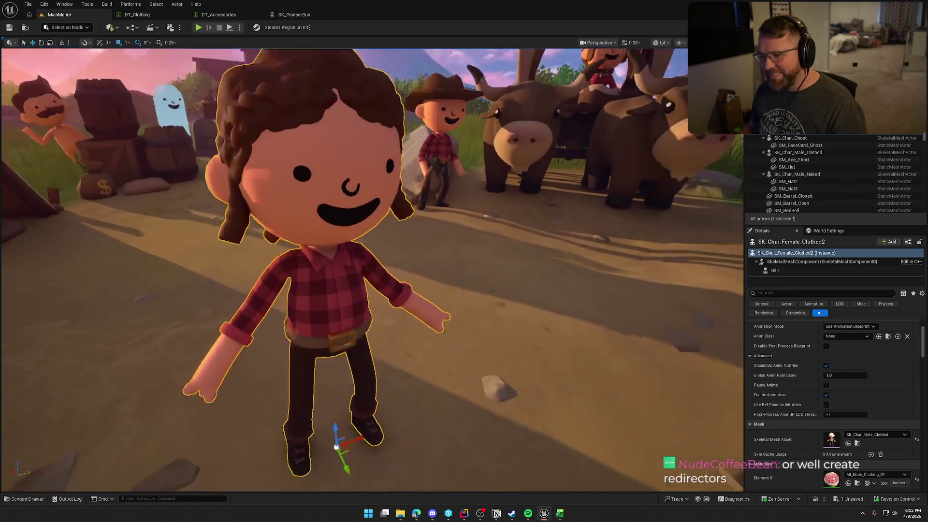
- Put SKM_Hair_Male_01 on the character's Hair component and frame the view on him
{"action": "key", "text": "ctrl+space"}
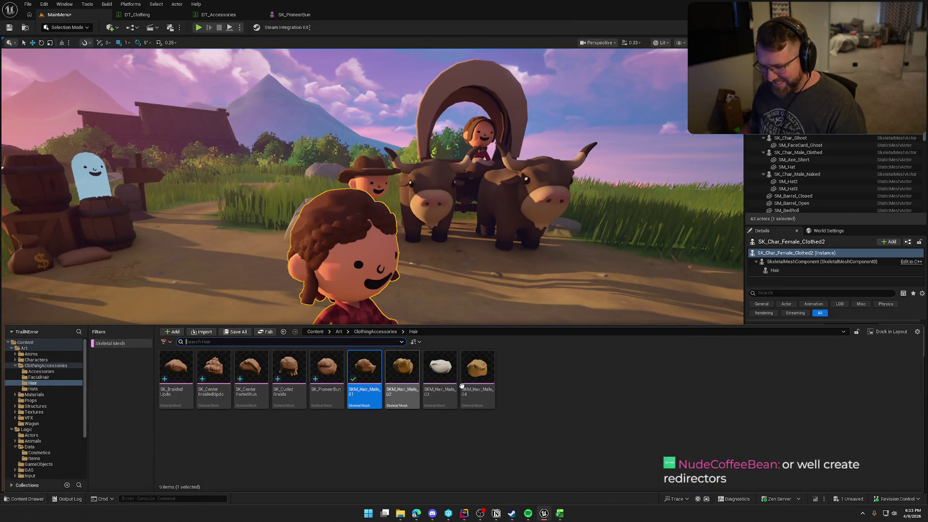
{"action": "key", "text": "ctrl+space"}
{"action": "key", "text": "f"}
{"action": "left_click", "coordinate": [796, 271]}
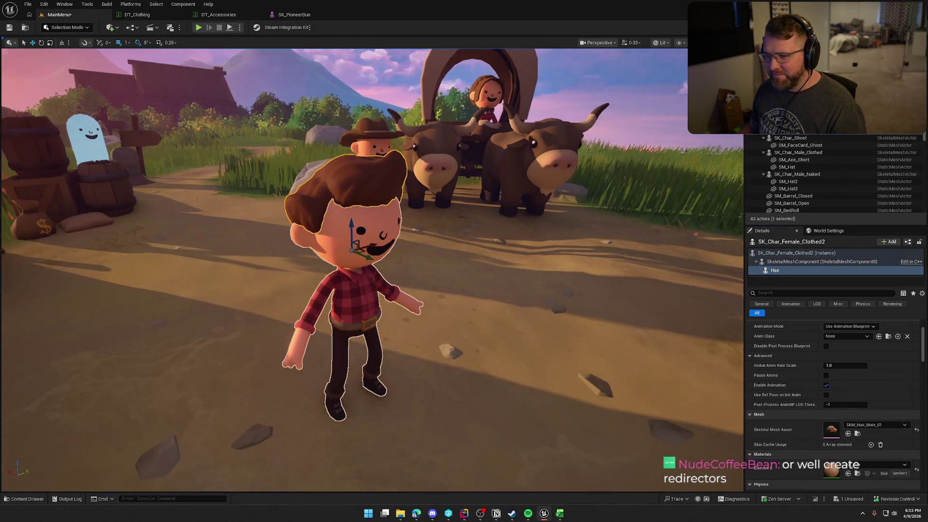
{"action": "right_click", "coordinate": [545, 307]}
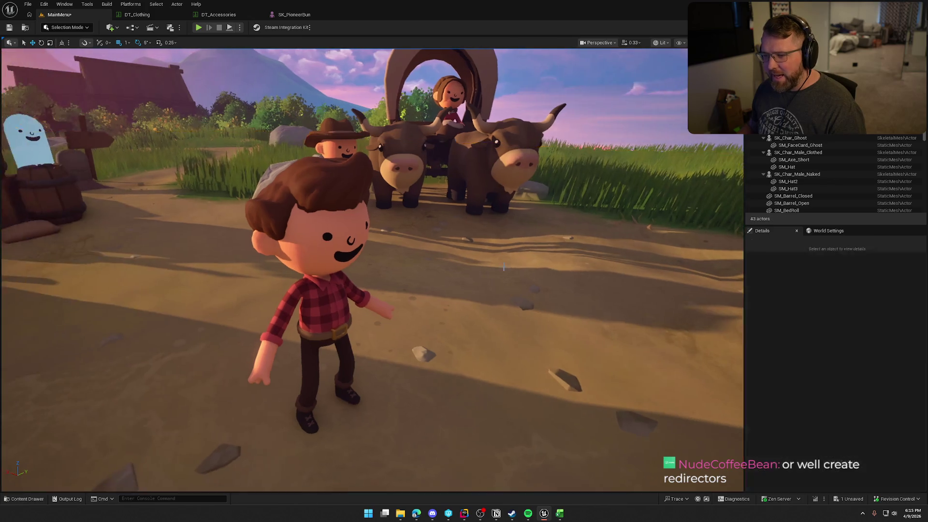
{"action": "right_click", "coordinate": [445, 266]}
{"action": "key", "text": "Escape"}
{"action": "key", "text": "Escape"}
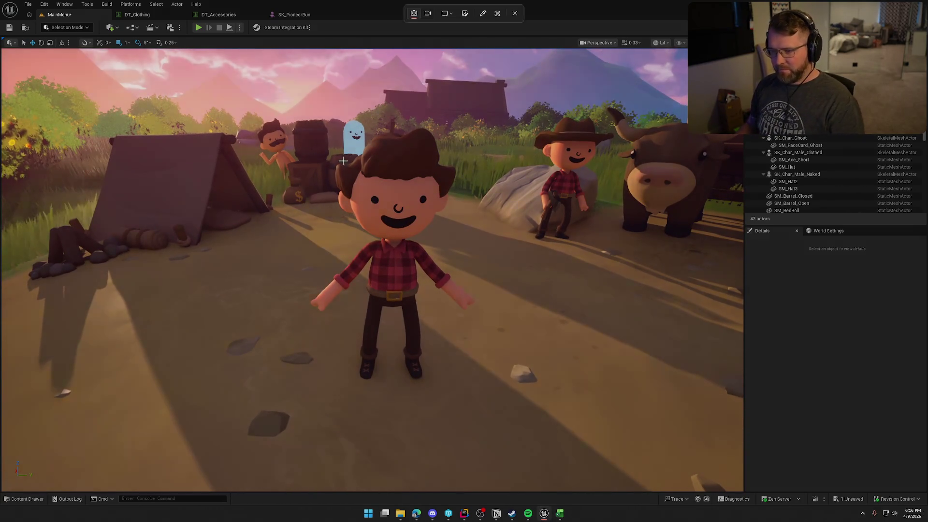
- Capture a screenshot of the male character, then swing the view to include the wagon and oxen
{"action": "key", "text": "super+shift+s"}
{"action": "left_click_drag", "start_coordinate": [331, 126], "coordinate": [461, 391]}
{"action": "key", "text": "alt+Tab"}
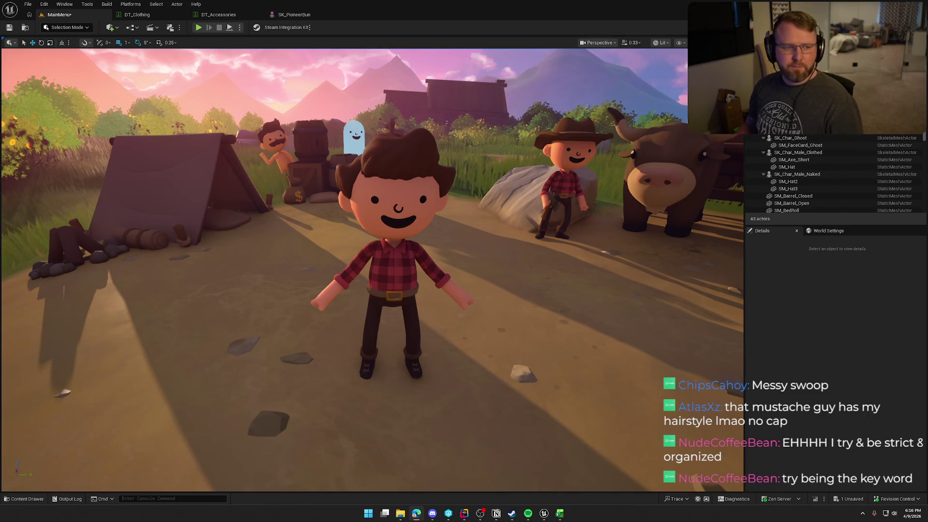
{"action": "left_click", "coordinate": [798, 313]}
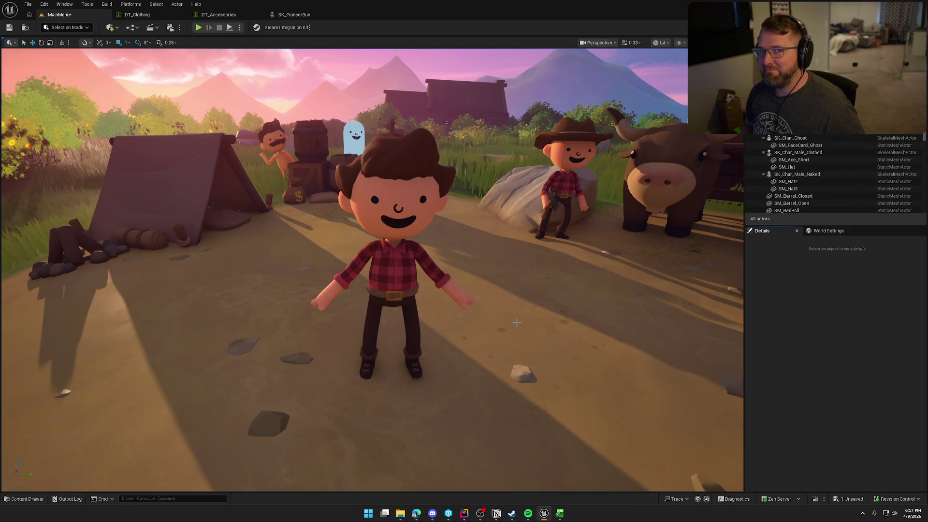
{"action": "mouse_move", "coordinate": [516, 322]}
{"action": "left_mouse_down"}
{"action": "mouse_move", "coordinate": [556, 357]}
{"action": "mouse_move", "coordinate": [570, 338]}
{"action": "mouse_move", "coordinate": [382, 348]}
{"action": "mouse_move", "coordinate": [386, 319]}
{"action": "mouse_move", "coordinate": [506, 329]}
{"action": "mouse_move", "coordinate": [493, 333]}
{"action": "mouse_move", "coordinate": [488, 300]}
{"action": "mouse_move", "coordinate": [488, 348]}
{"action": "mouse_move", "coordinate": [491, 302]}
{"action": "left_mouse_up"}
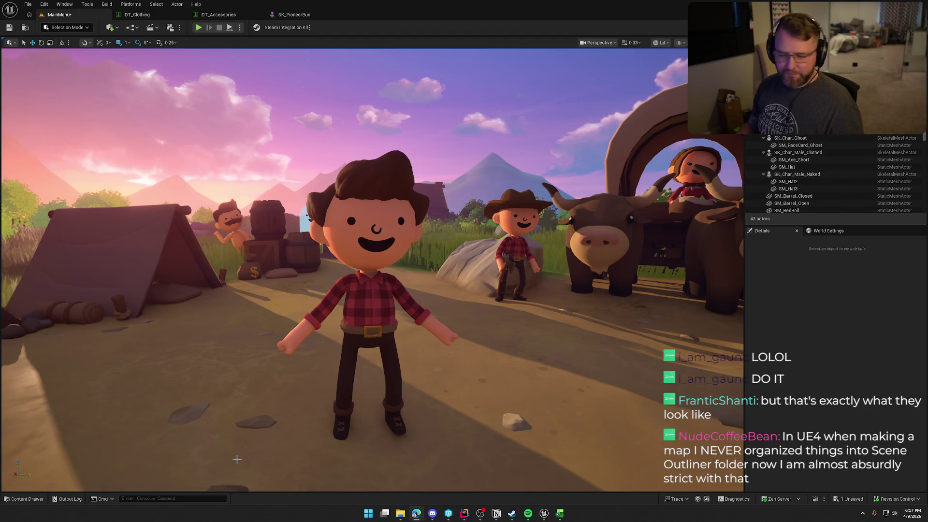
{"action": "left_click", "coordinate": [27, 498]}
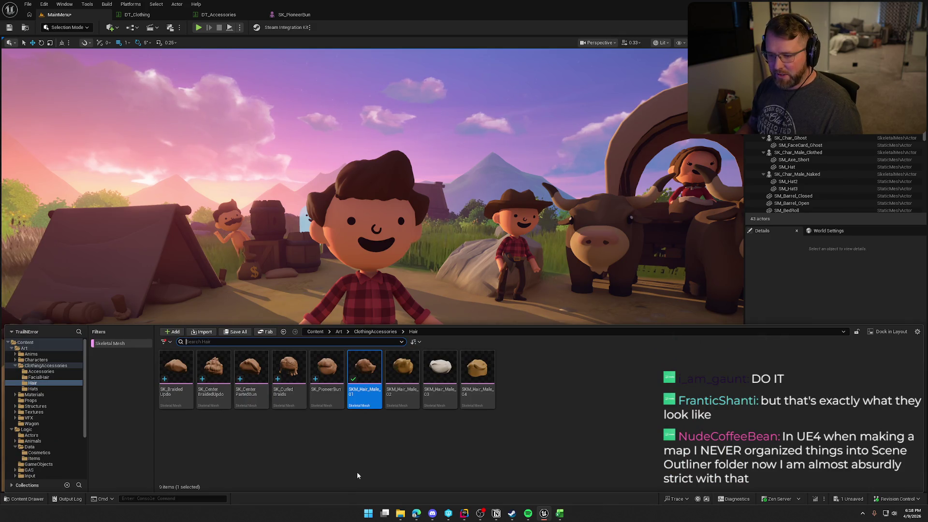
- Rename SKM_Hair_Male_01 to SK_SideSwept and copy its asset reference for the spreadsheet
{"action": "key", "text": "F2"}
{"action": "type", "text": "SK_"}
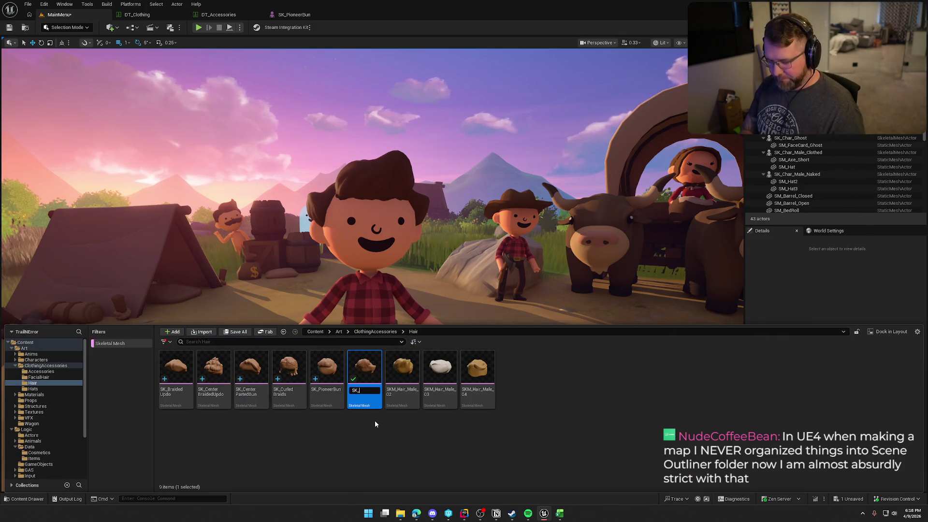
{"action": "type", "text": "SideSwept"}
{"action": "key", "text": "Return"}
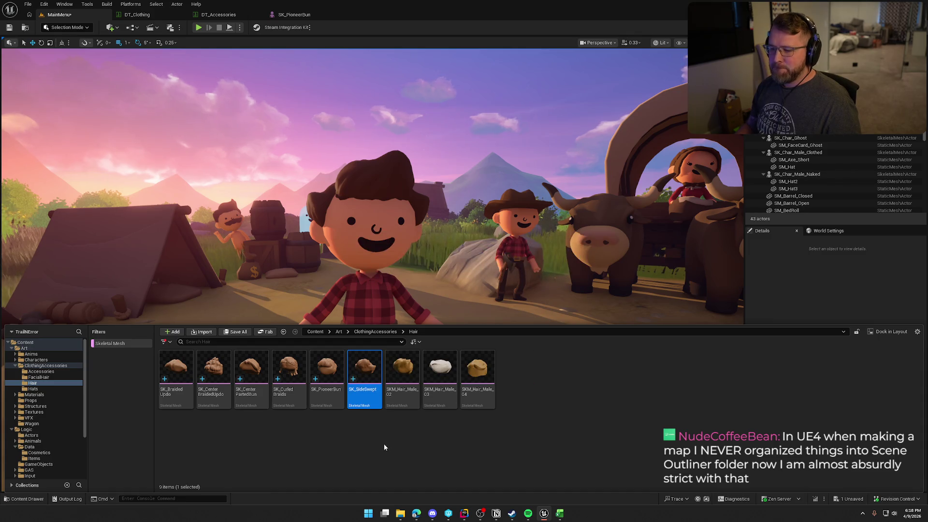
{"action": "right_click", "coordinate": [362, 367]}
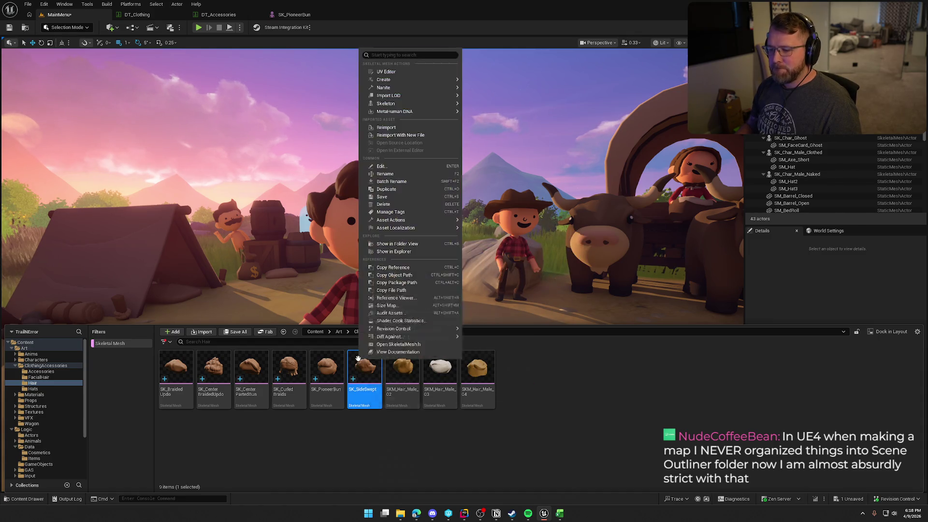
{"action": "left_click", "coordinate": [392, 267]}
{"action": "left_click", "coordinate": [559, 514]}
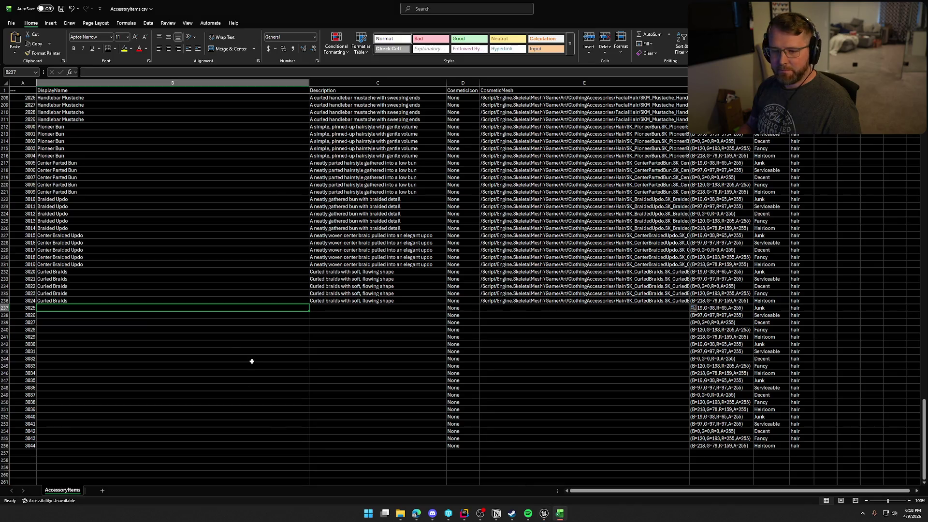
- Enter Side Swept Cut, the SK_SideSwept mesh path and its description for item 3025
{"action": "type", "text": "Side Swep"}
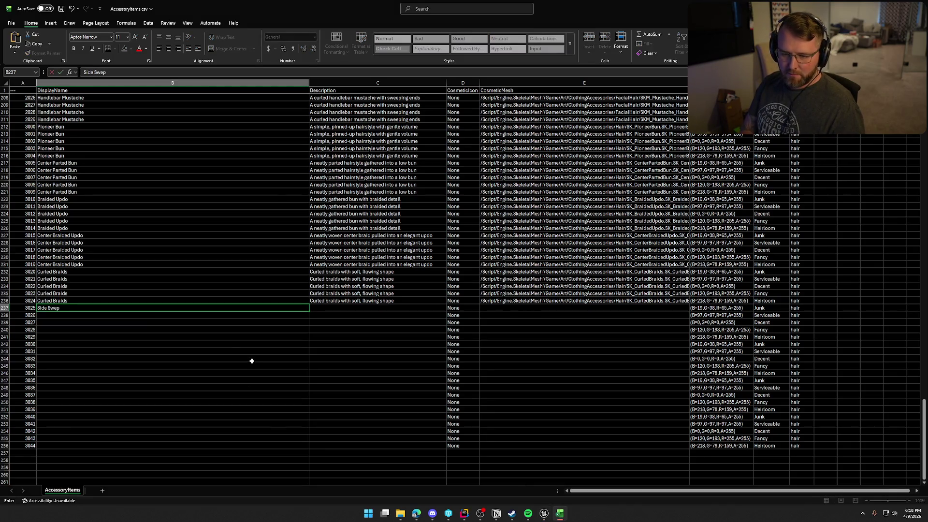
{"action": "type", "text": "t Cut"}
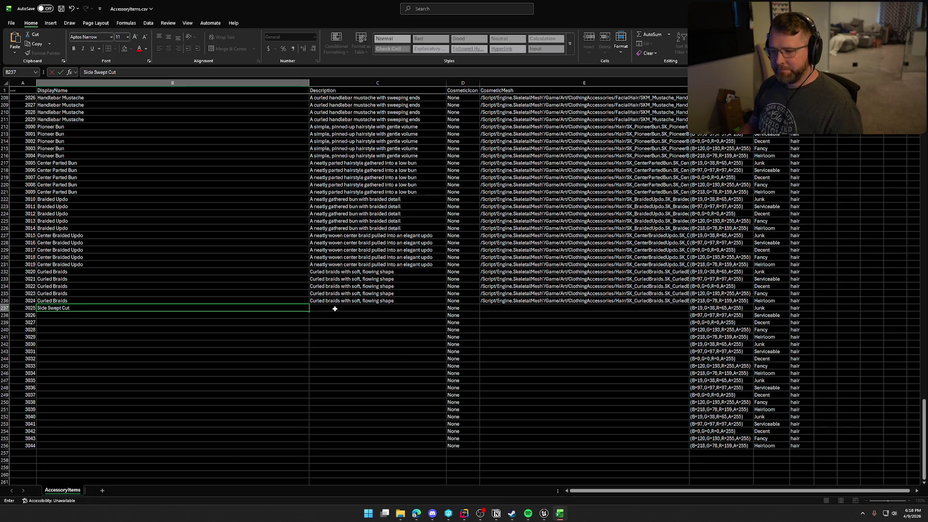
{"action": "left_click", "coordinate": [491, 310]}
{"action": "type", "text": "/Script/Engine.SkeletalMesh'/Game/Art/ClothingAccessories/Hair/SK_SideSwept.SK_SideSwept'"}
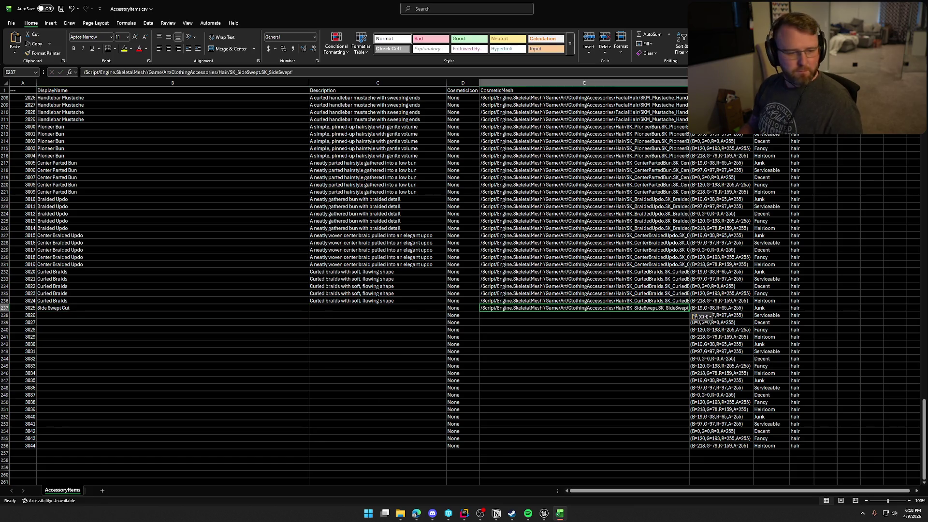
{"action": "key", "text": "alt+Tab"}
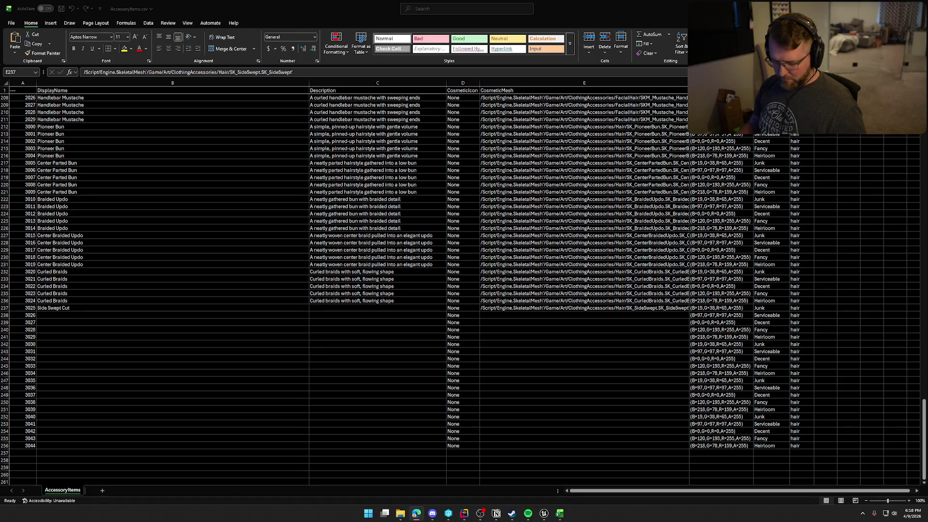
{"action": "left_click", "coordinate": [329, 309]}
{"action": "type", "text": "A short, side-swept hairstyle with a clean, natural look"}
- Fill row 237 down through row 241 to cover items 3025–3029
{"action": "left_click_drag", "start_coordinate": [62, 310], "coordinate": [602, 308]}
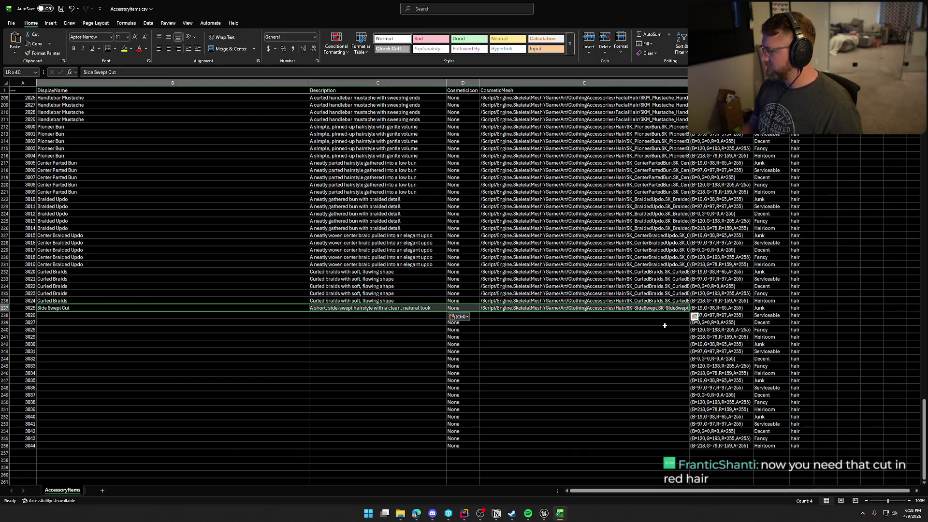
{"action": "left_click_drag", "start_coordinate": [692, 311], "coordinate": [691, 342]}
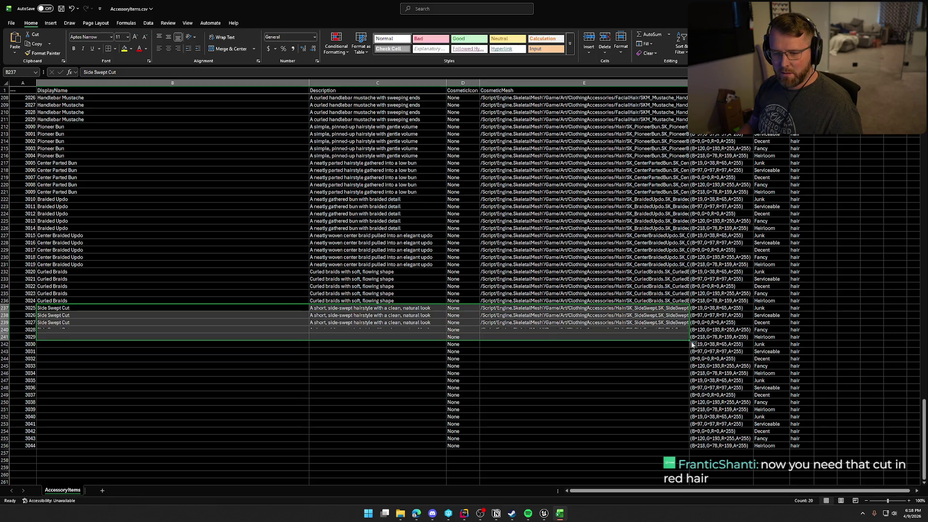
{"action": "left_click", "coordinate": [183, 345]}
{"action": "left_click", "coordinate": [545, 513]}
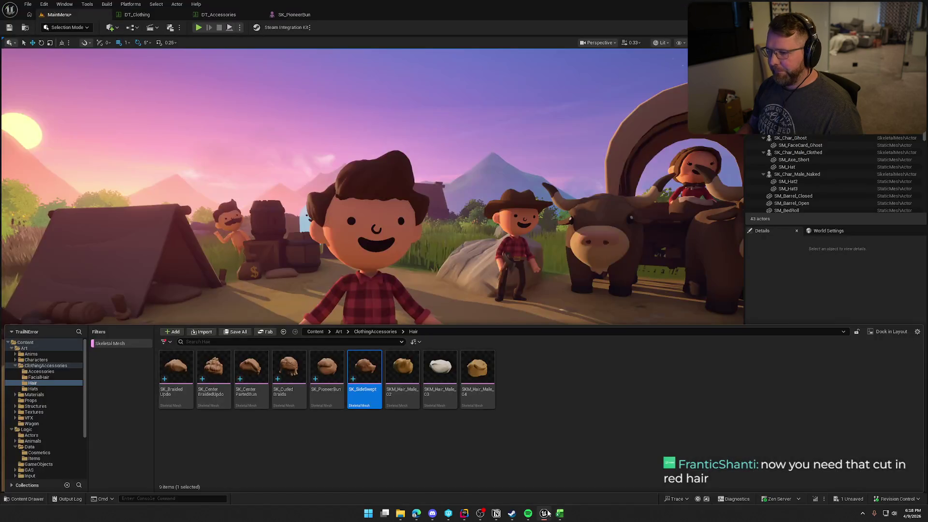
- Confirm the character's Hair component uses SK_SideSwept and snip a screenshot of the character
{"action": "left_click", "coordinate": [367, 299]}
{"action": "key", "text": "ctrl+space"}
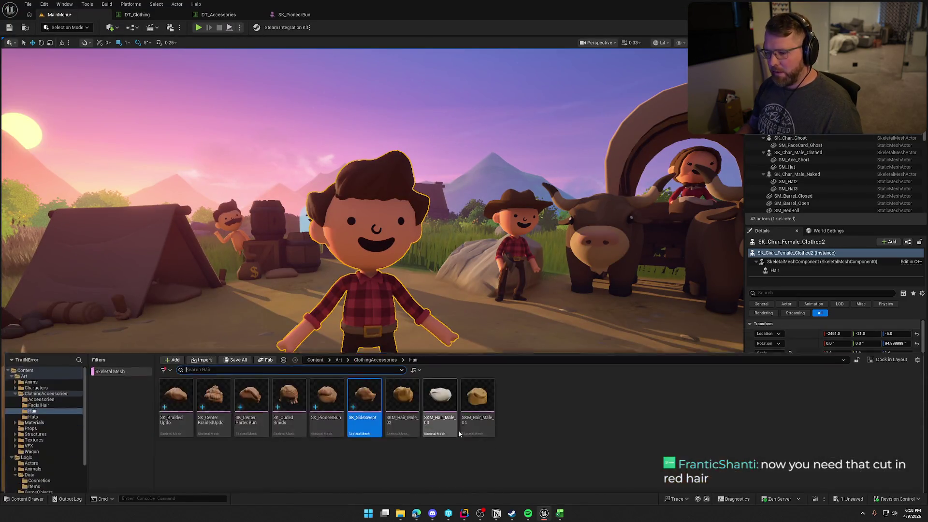
{"action": "left_click", "coordinate": [402, 396]}
{"action": "key", "text": "ctrl+space"}
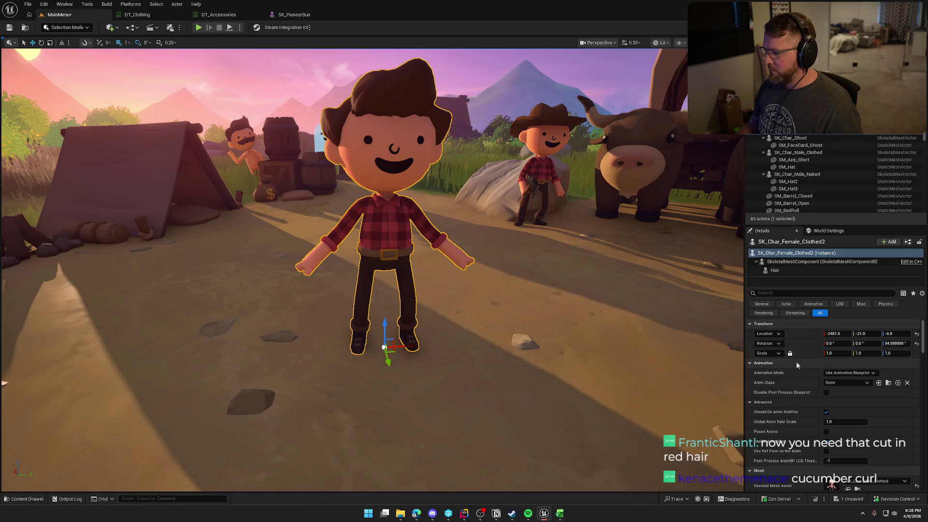
{"action": "left_click", "coordinate": [775, 270]}
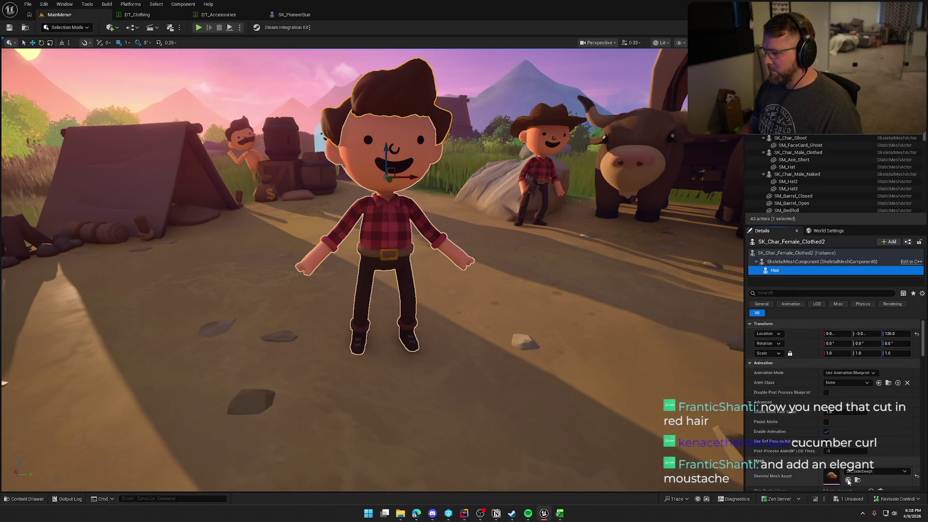
{"action": "key", "text": "Escape"}
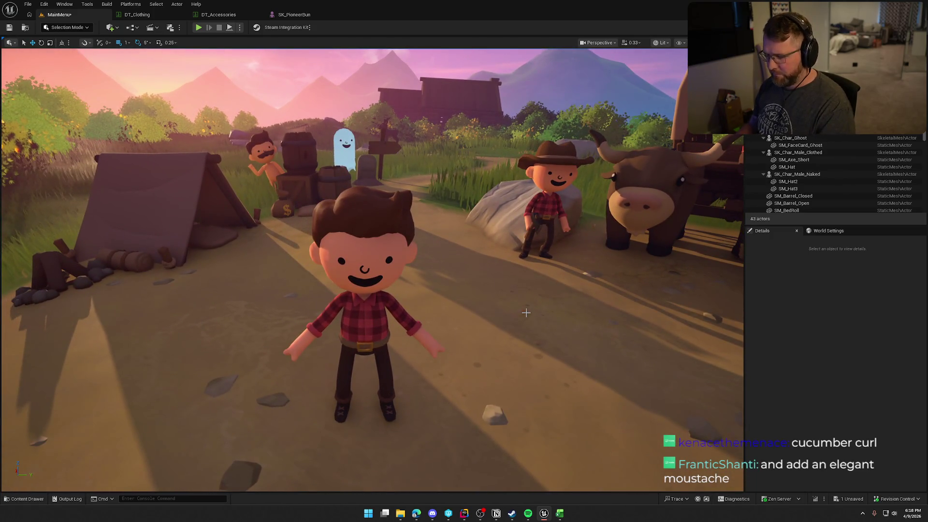
{"action": "key", "text": "super+shift+s"}
{"action": "left_click_drag", "start_coordinate": [279, 185], "coordinate": [449, 423]}
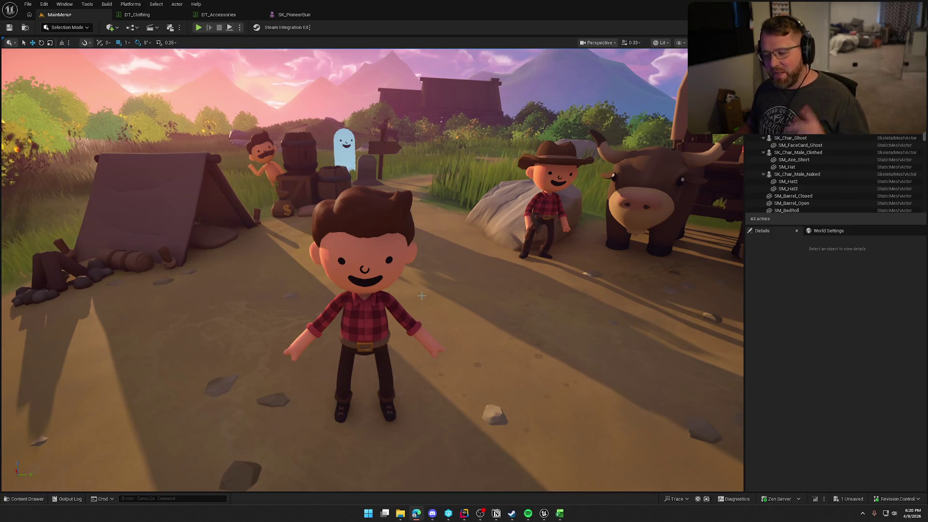
- Switch from the Unreal Editor to the AccessoryItems.csv spreadsheet in Excel
{"action": "left_click", "coordinate": [560, 513]}
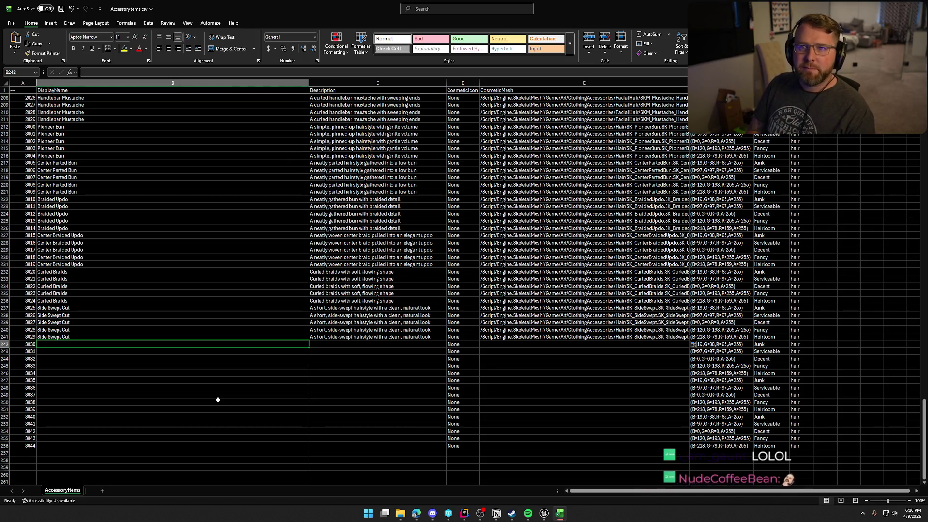
- Name item 3030 'Tidey Swoop' in B242, then return to Unreal's Hair folder
{"action": "type", "text": "Tidey Swoop"}
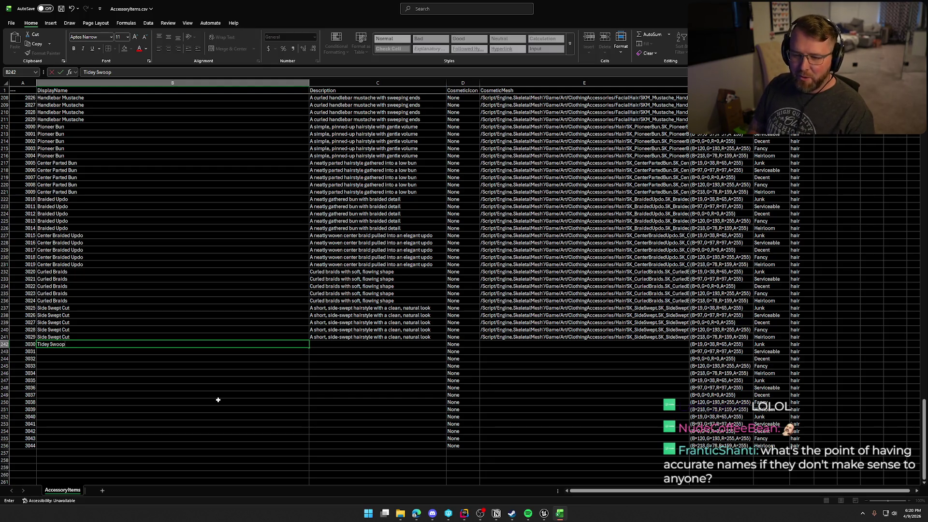
{"action": "key", "text": "Return"}
{"action": "key", "text": "alt+Tab"}
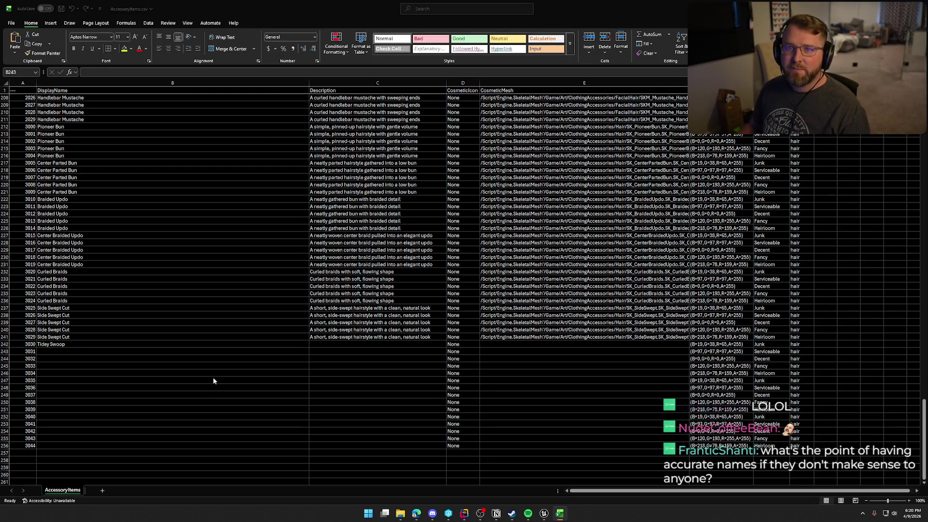
{"action": "left_click", "coordinate": [544, 514]}
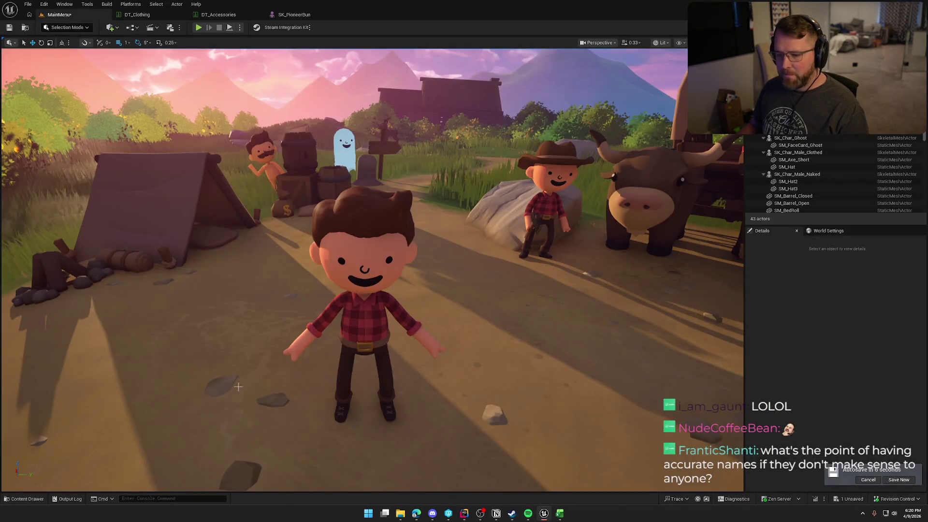
{"action": "key", "text": "ctrl+space"}
{"action": "key", "text": "F2"}
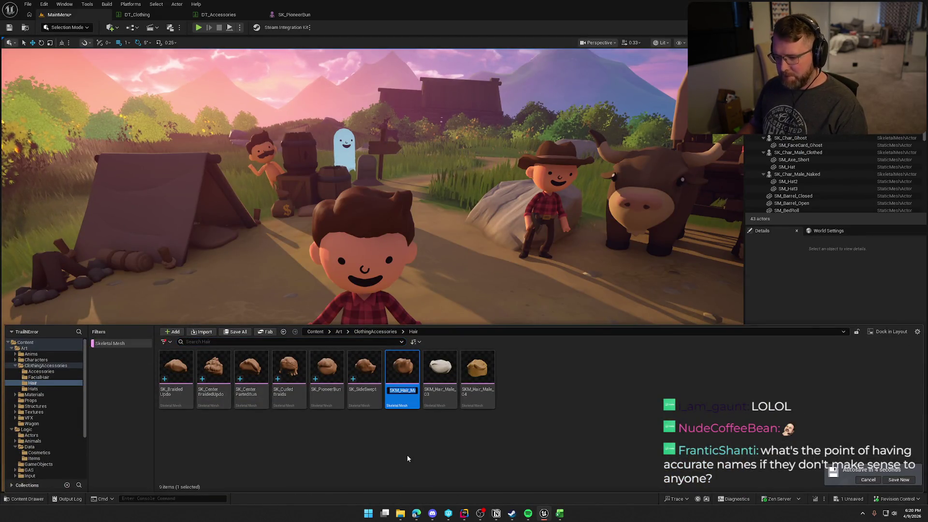
- Check out SKM_Hair_Male_02 and rename it to SK_TideySwoop
{"action": "type", "text": "SKTid"}
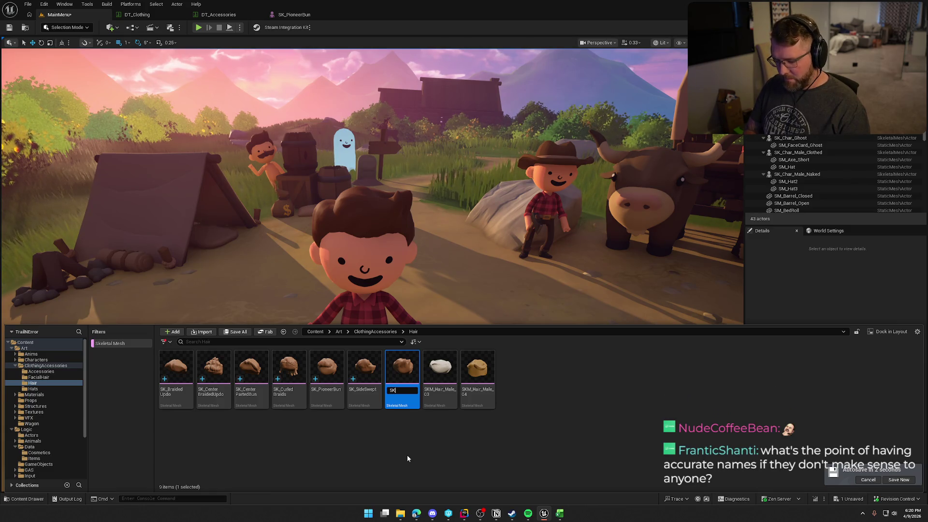
{"action": "key", "text": "BackSpace"}
{"action": "key", "text": "BackSpace"}
{"action": "key", "text": "BackSpace"}
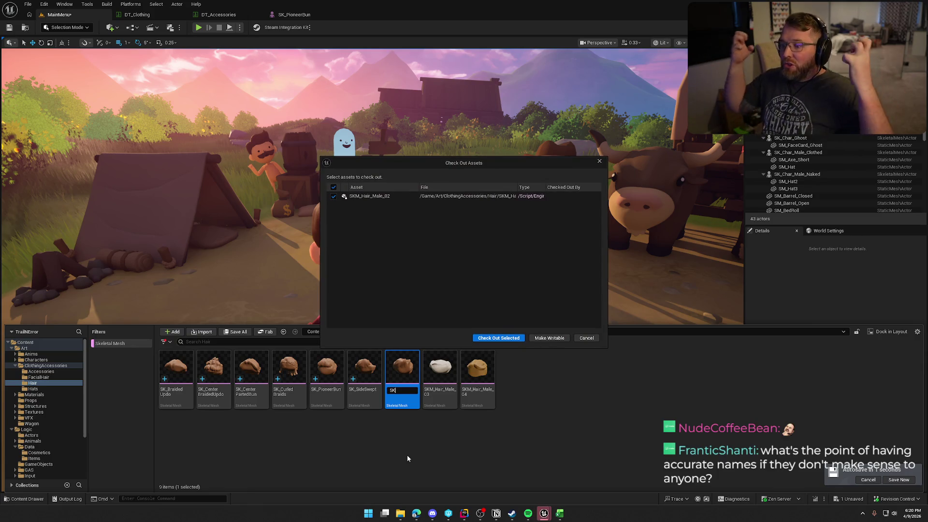
{"action": "left_click", "coordinate": [490, 337]}
{"action": "type", "text": "_"}
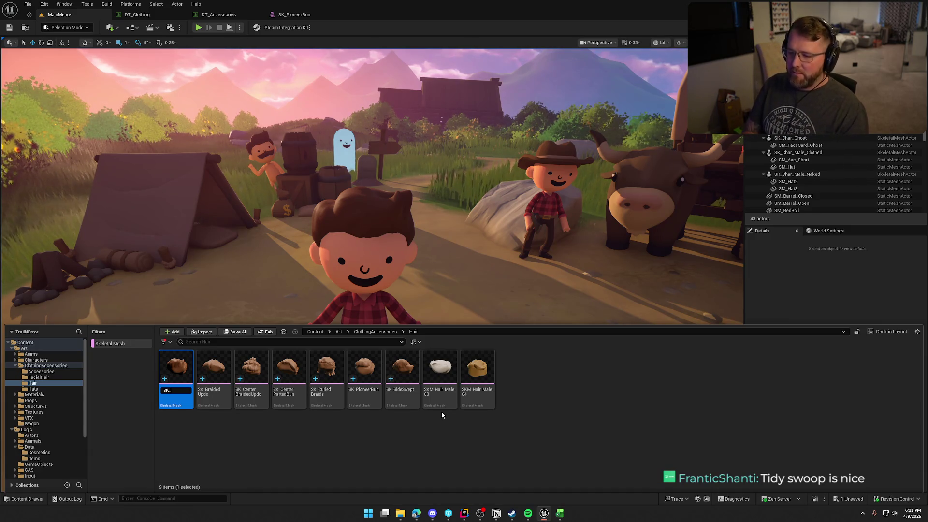
{"action": "type", "text": "T"}
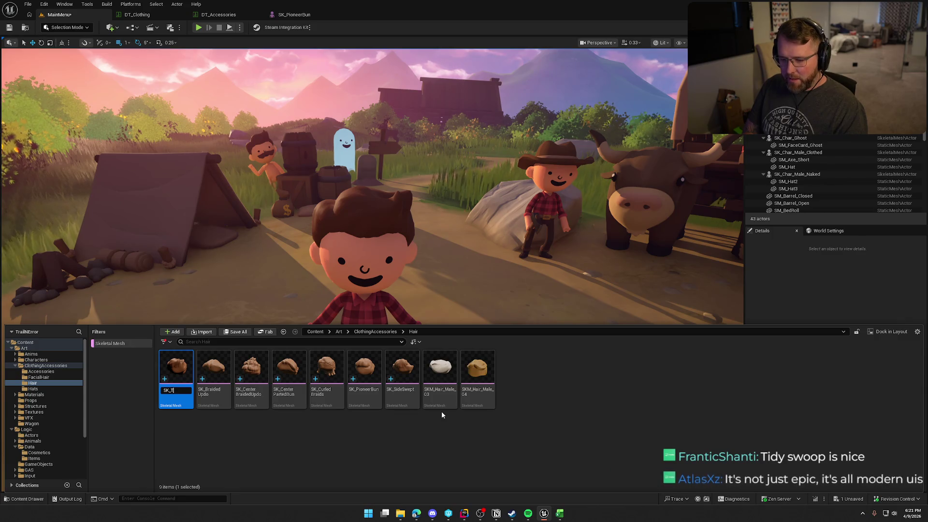
{"action": "type", "text": "ideySwoop"}
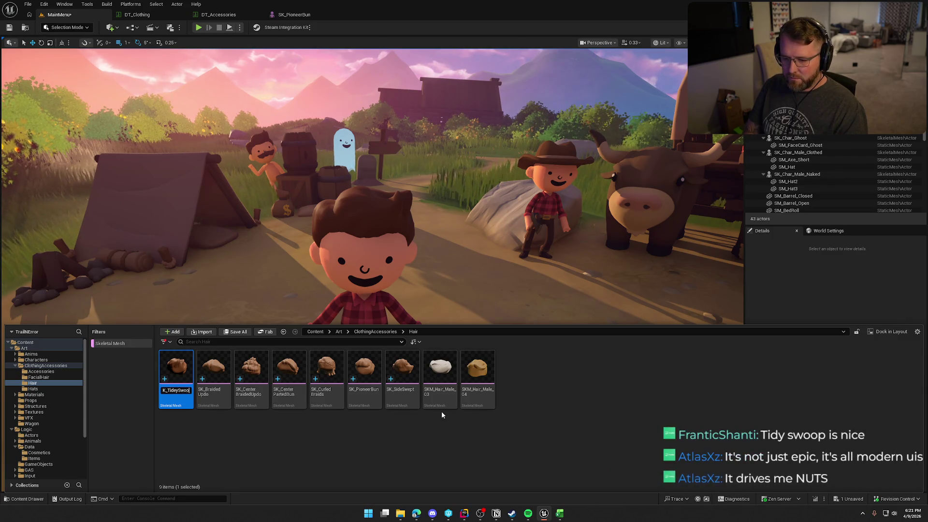
{"action": "key", "text": "Return"}
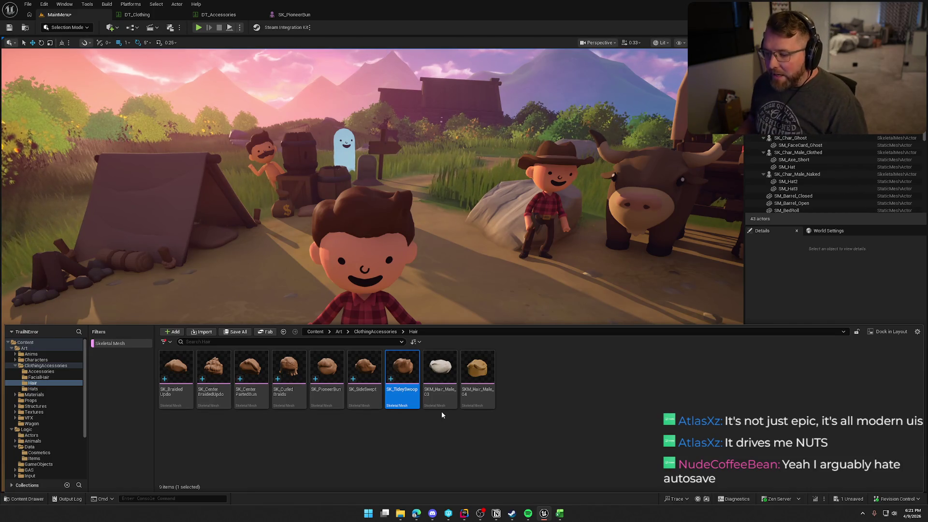
- Copy SK_TideySwoop's object path and paste it into the ID 3030 mesh path cell E242
{"action": "right_click", "coordinate": [397, 379]}
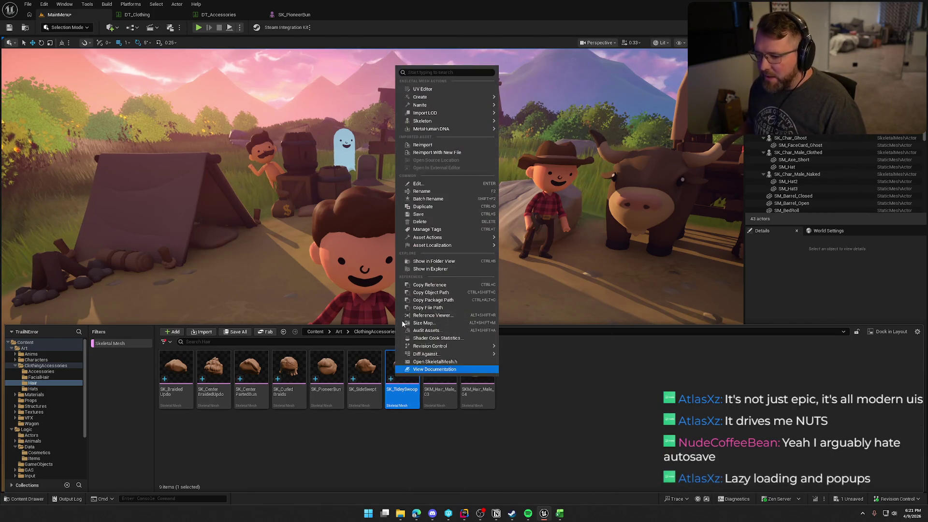
{"action": "left_click", "coordinate": [430, 291]}
{"action": "mouse_move", "coordinate": [559, 513]}
{"action": "left_click", "coordinate": [544, 478]}
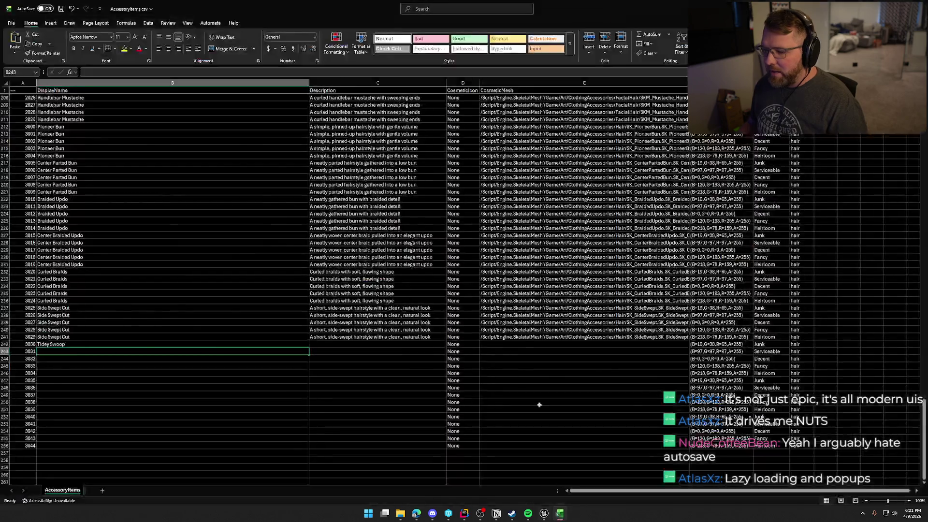
{"action": "left_click", "coordinate": [506, 345]}
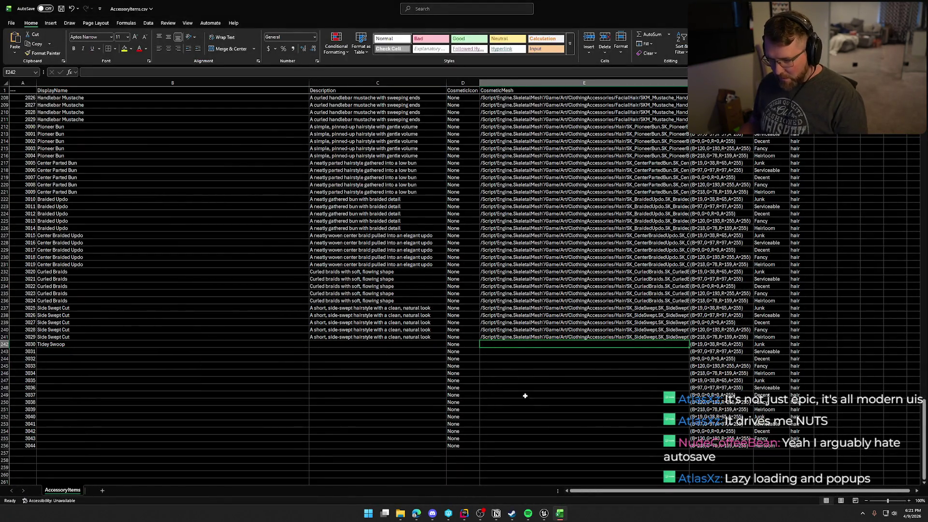
{"action": "key", "text": "ctrl+v"}
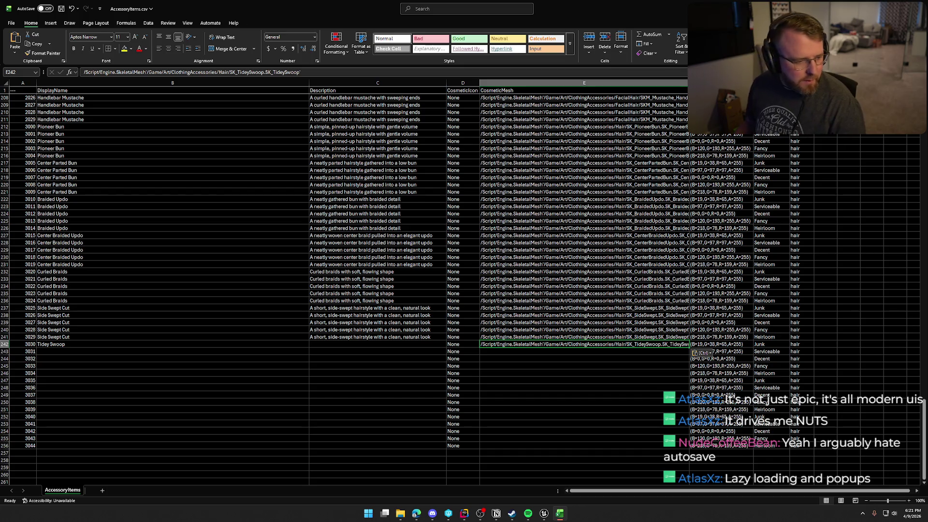
- Paste the Tidey Swoop description into C242 and fill row 242 down to ID 3034
{"action": "key", "text": "alt+Tab"}
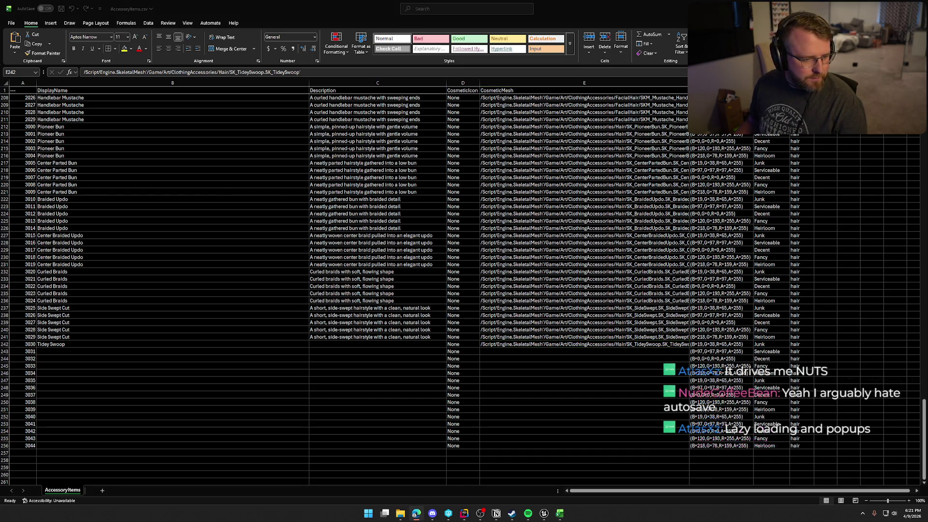
{"action": "key", "text": "alt+Tab"}
{"action": "left_click", "coordinate": [358, 344]}
{"action": "key", "text": "ctrl+v"}
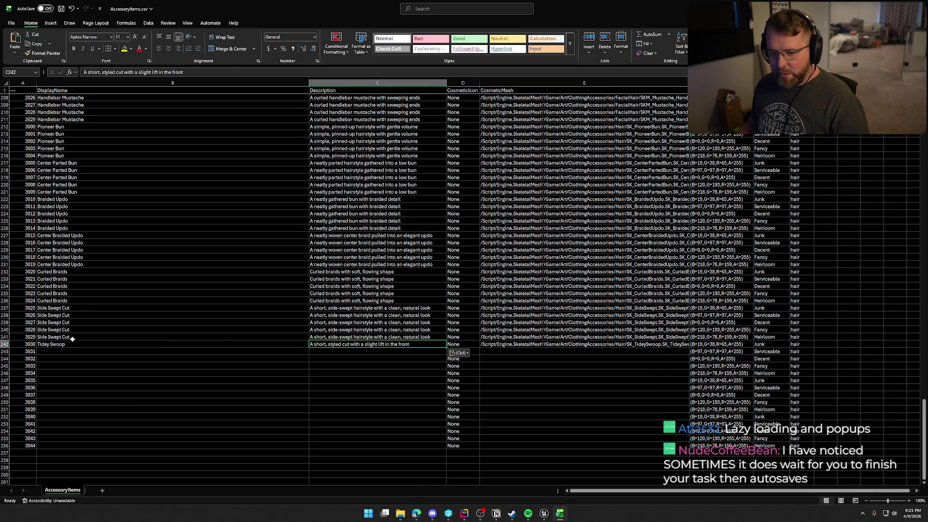
{"action": "left_click", "coordinate": [58, 344]}
{"action": "left_click", "coordinate": [536, 347], "text": "shift"}
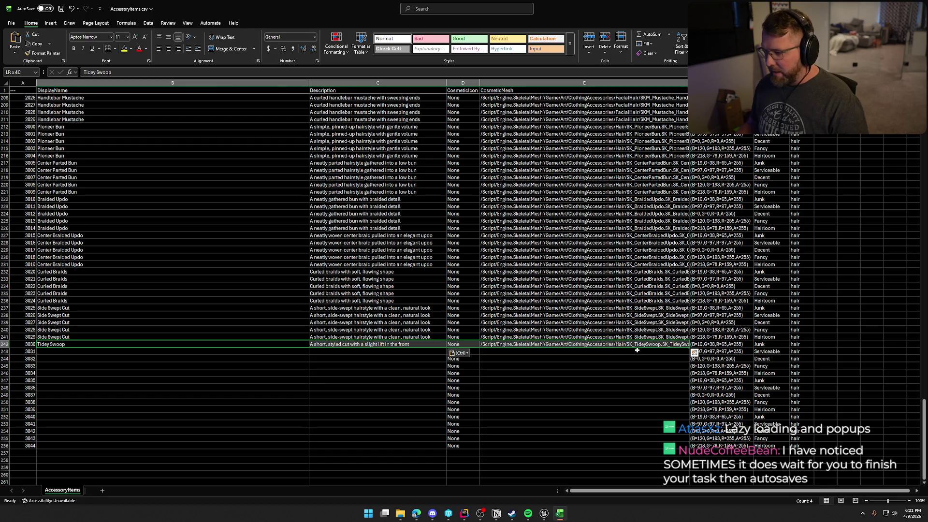
{"action": "left_click_drag", "start_coordinate": [690, 347], "coordinate": [689, 375]}
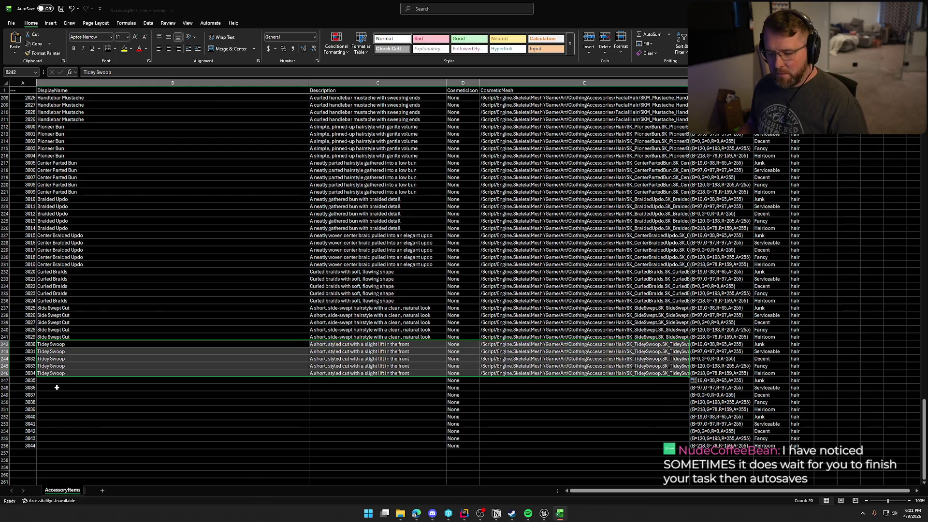
{"action": "left_click", "coordinate": [544, 514]}
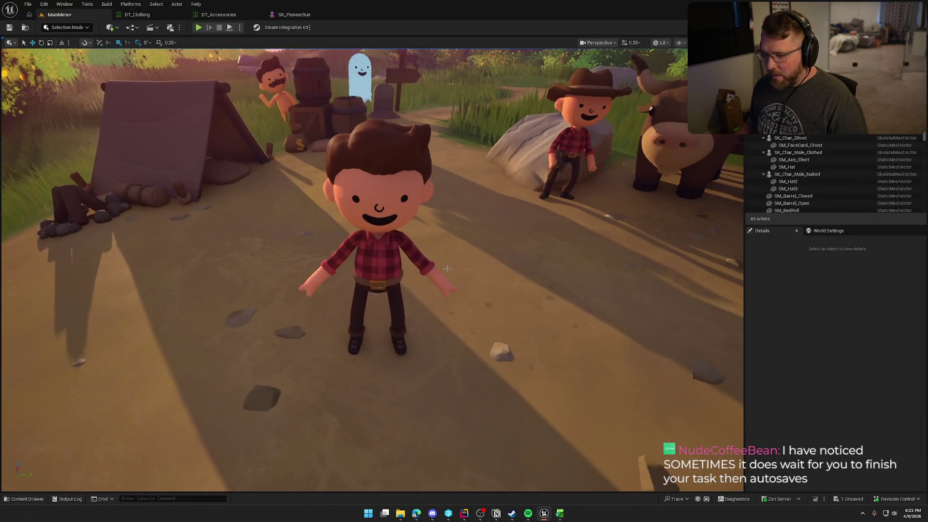
- Assign the balding hair mesh to the front character's Hair component
{"action": "left_click", "coordinate": [377, 217]}
{"action": "left_click", "coordinate": [775, 271]}
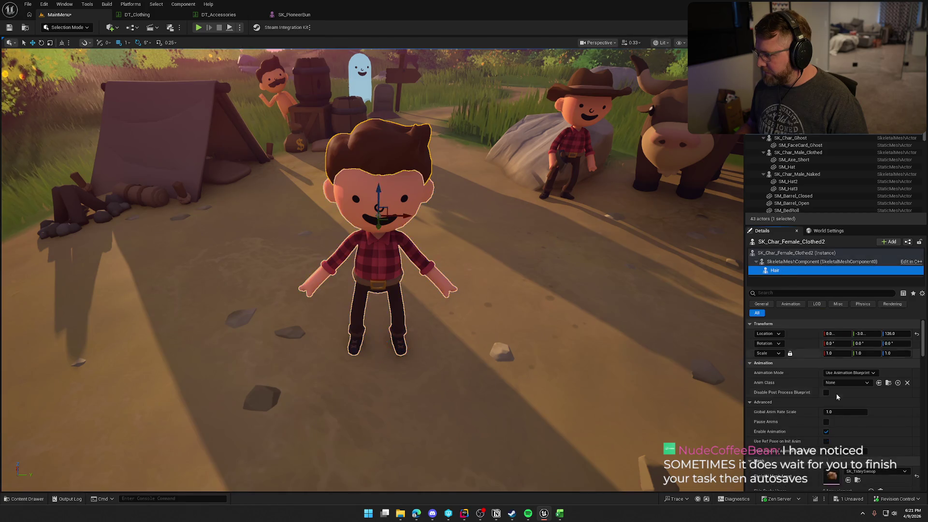
{"action": "scroll", "coordinate": [848, 426], "scroll_direction": "down", "scroll_amount": 3}
{"action": "left_click", "coordinate": [848, 433]}
{"action": "key", "text": "Escape"}
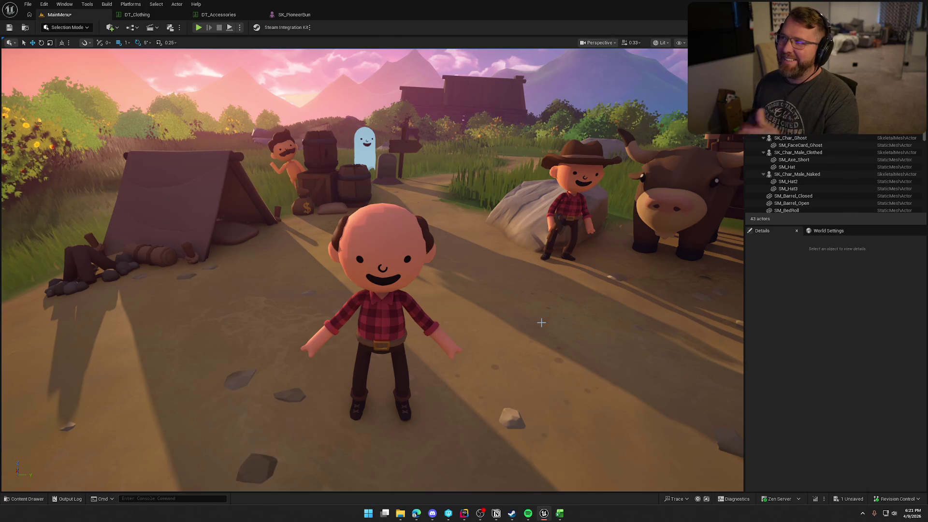
- Orbit the viewport around the balding character toward the oxen and wagon
{"action": "key", "text": "ctrl+space"}
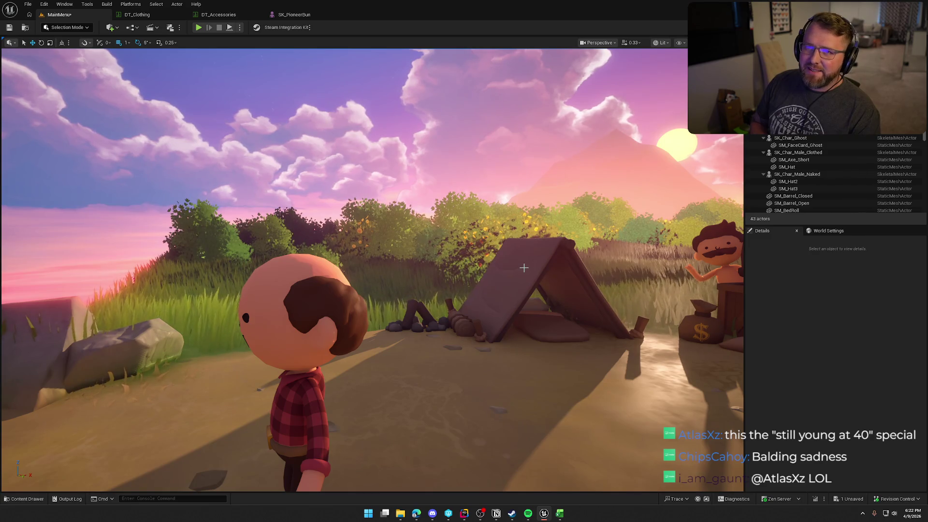
{"action": "mouse_move", "coordinate": [217, 205]}
{"action": "left_mouse_down"}
{"action": "mouse_move", "coordinate": [374, 85]}
{"action": "mouse_move", "coordinate": [324, 102]}
{"action": "left_mouse_up"}
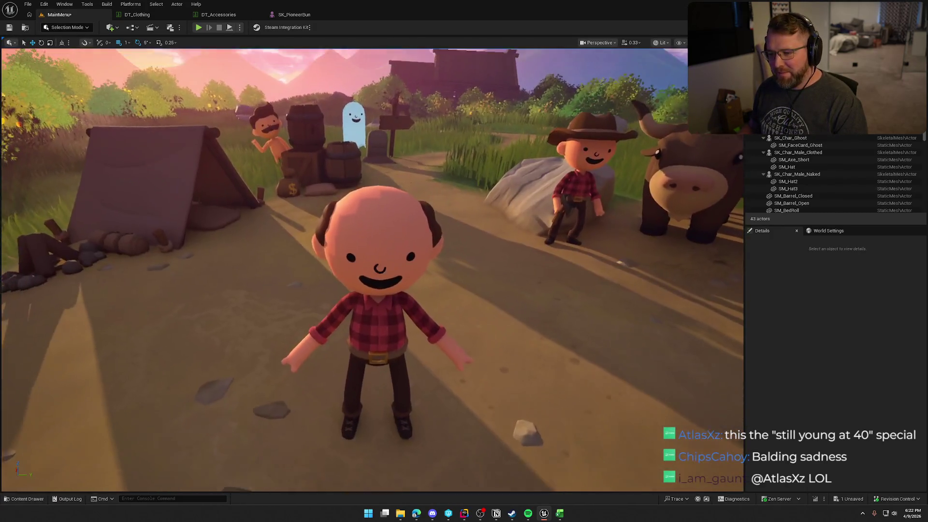
{"action": "left_click_drag", "start_coordinate": [175, 382], "coordinate": [175, 382]}
{"action": "key", "text": "ctrl+space"}
{"action": "key", "text": "F2"}
{"action": "type", "text": "SK_Balding"}
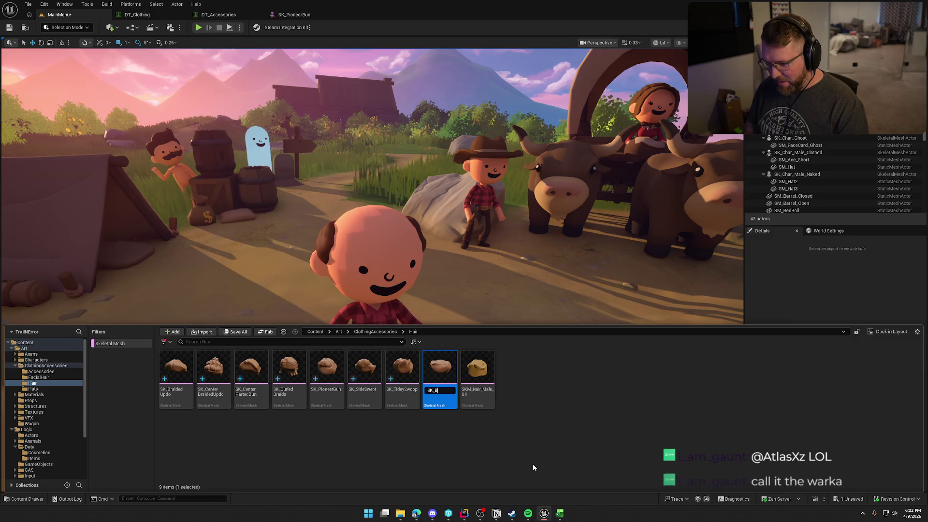
{"action": "key", "text": "Return"}
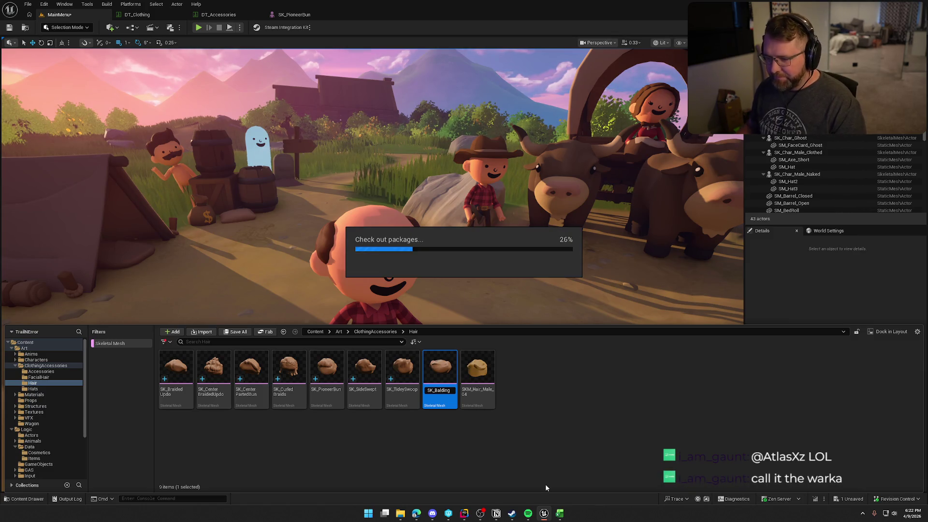
{"action": "left_click", "coordinate": [501, 337]}
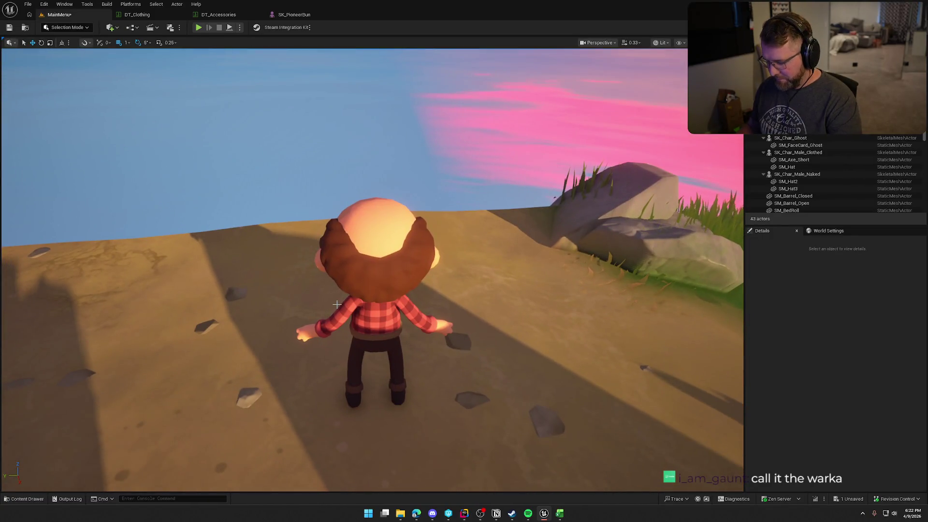
{"action": "key", "text": "super+shift+s"}
{"action": "left_click_drag", "start_coordinate": [267, 173], "coordinate": [486, 408]}
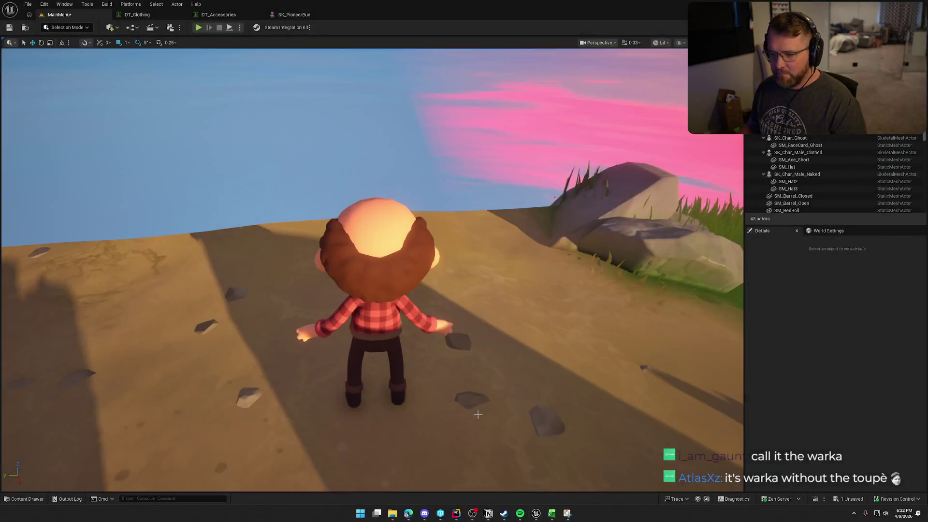
{"action": "key", "text": "alt+Tab"}
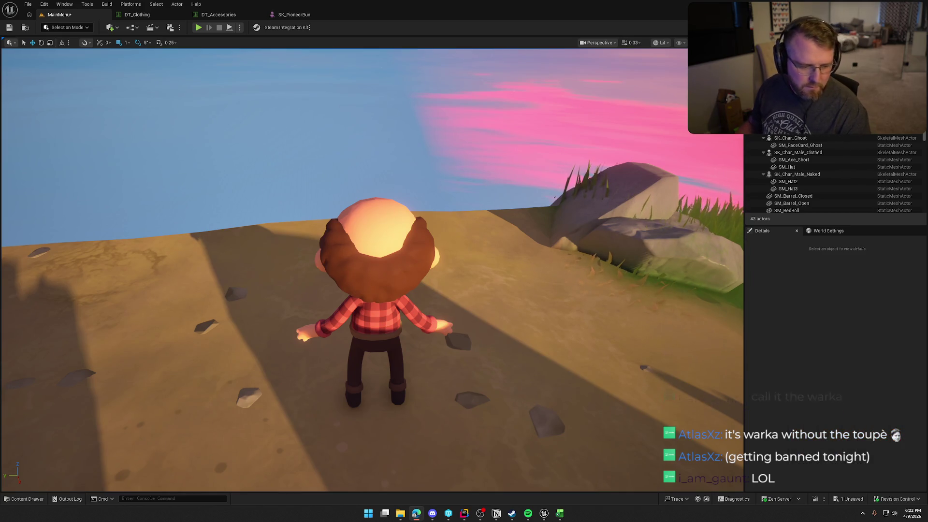
{"action": "left_click_drag", "start_coordinate": [412, 286], "coordinate": [367, 270]}
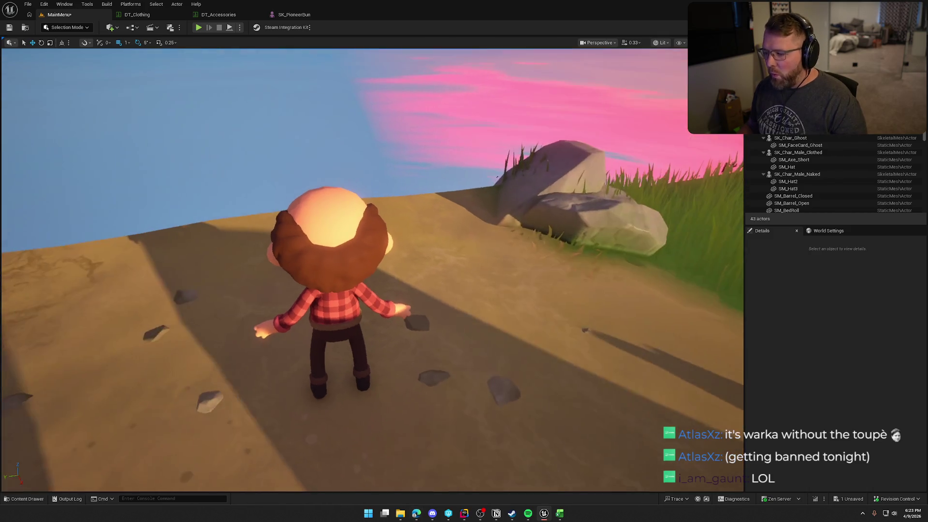
{"action": "key", "text": "ctrl+space"}
- Copy the SK_Balding reference and paste it into mesh path cell E247
{"action": "right_click", "coordinate": [175, 370]}
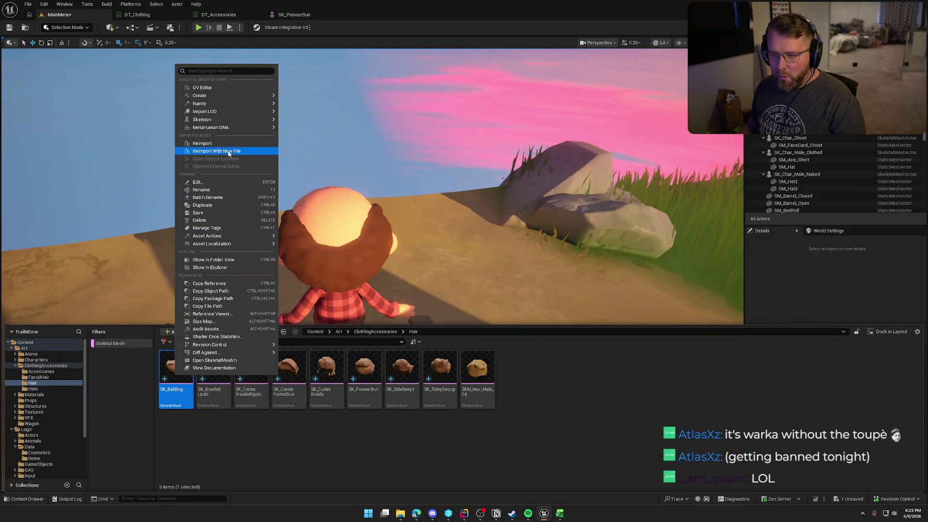
{"action": "left_click", "coordinate": [209, 283]}
{"action": "left_click", "coordinate": [560, 513]}
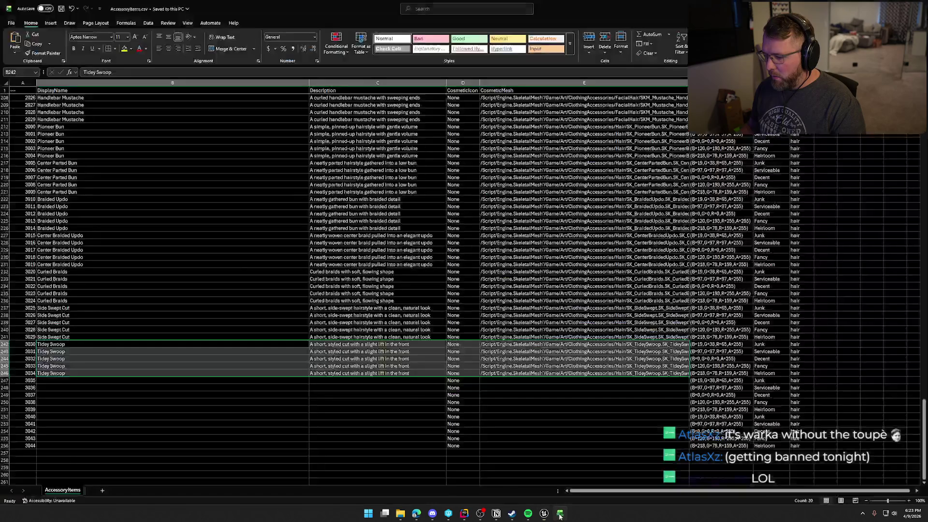
{"action": "left_click", "coordinate": [528, 379]}
{"action": "key", "text": "ctrl+v"}
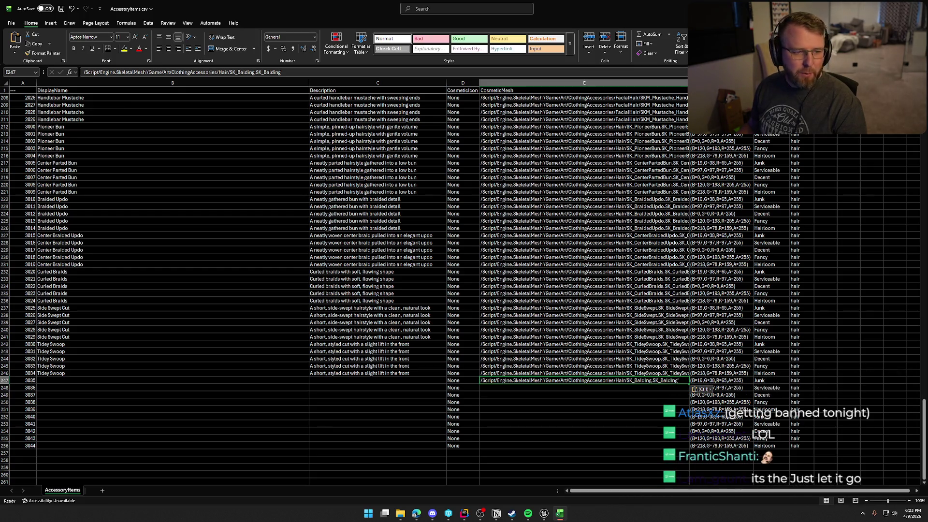
- Enter 'Balding' in B247 and paste the worn-balding description into C247
{"action": "left_click", "coordinate": [66, 381]}
{"action": "type", "text": "Balding"}
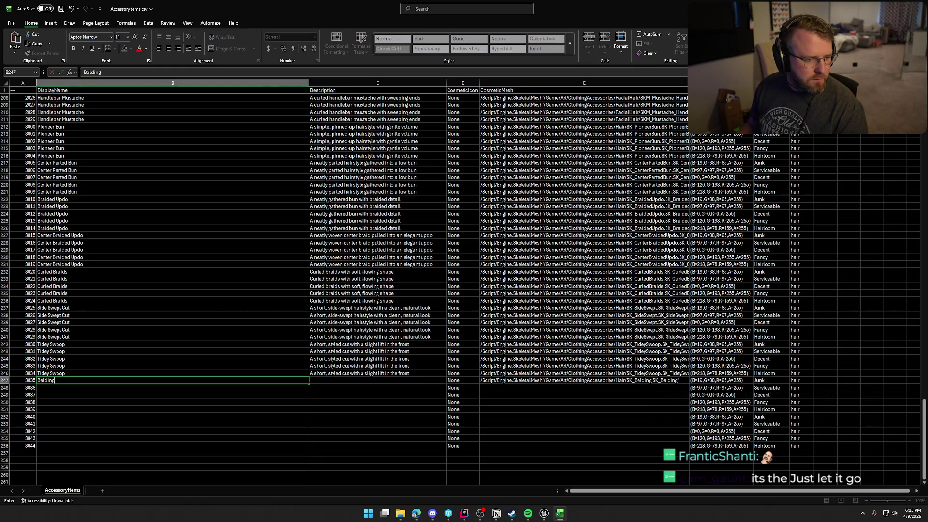
{"action": "left_click", "coordinate": [416, 513]}
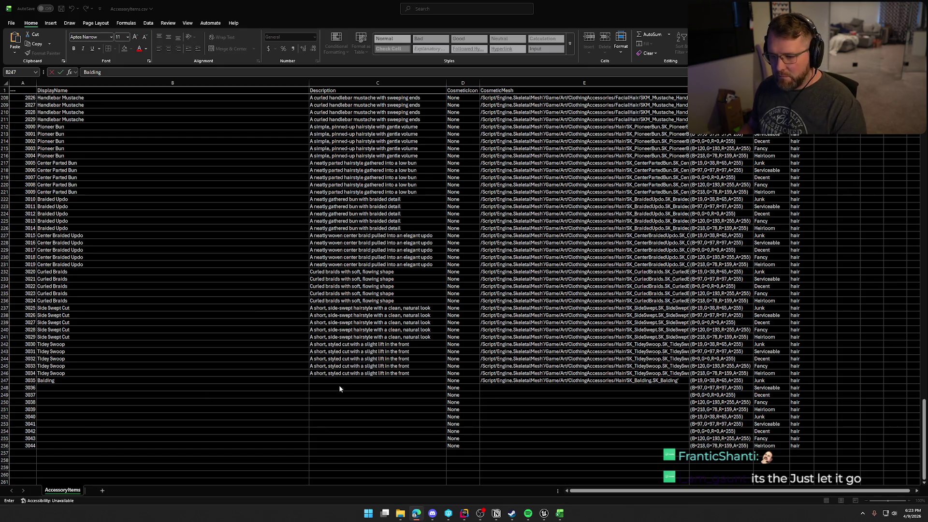
{"action": "key", "text": "alt+Tab"}
{"action": "key", "text": "Tab"}
{"action": "key", "text": "ctrl+v"}
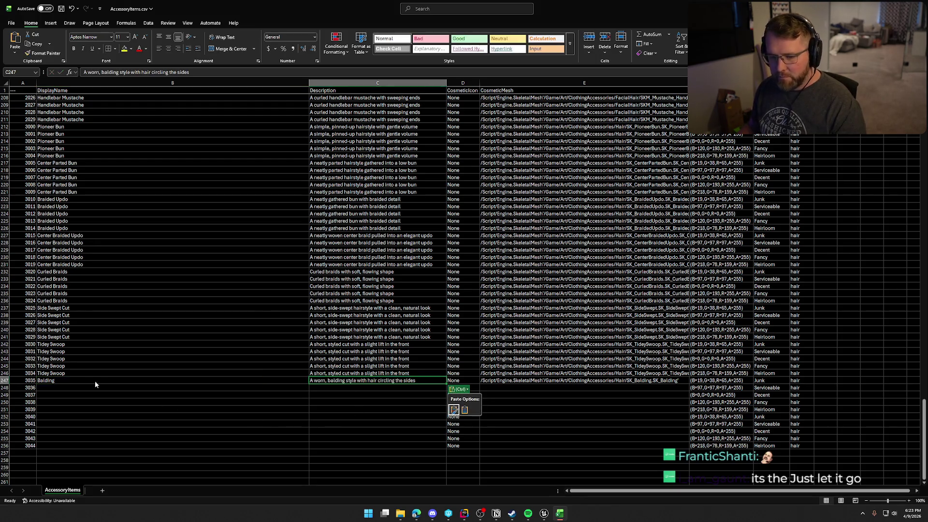
- Fill the Balding row 247 down through row 251 for IDs 3035–3039
{"action": "left_click", "coordinate": [81, 380]}
{"action": "left_click", "coordinate": [556, 385], "text": "shift"}
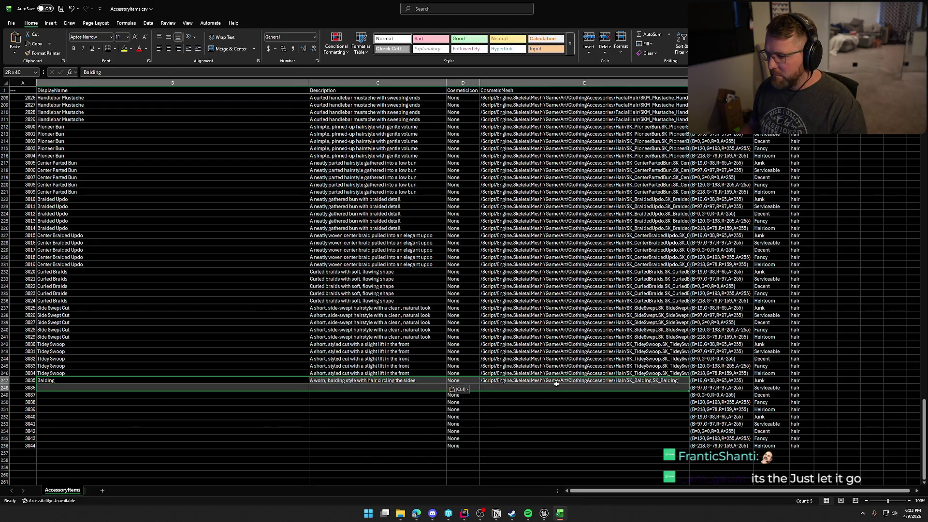
{"action": "key", "text": "shift+Up"}
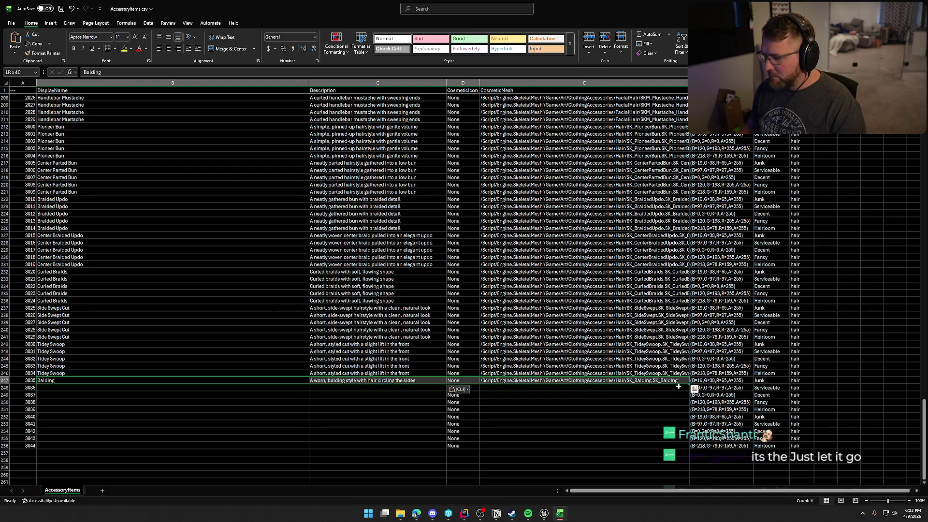
{"action": "left_click_drag", "start_coordinate": [689, 384], "coordinate": [689, 410]}
{"action": "scroll", "coordinate": [59, 390], "scroll_direction": "down", "scroll_amount": 2}
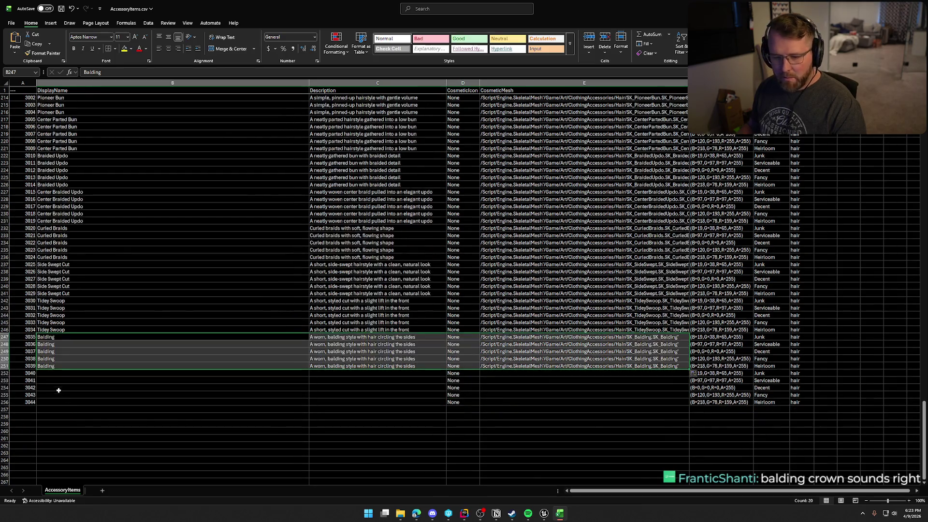
{"action": "left_click", "coordinate": [58, 375]}
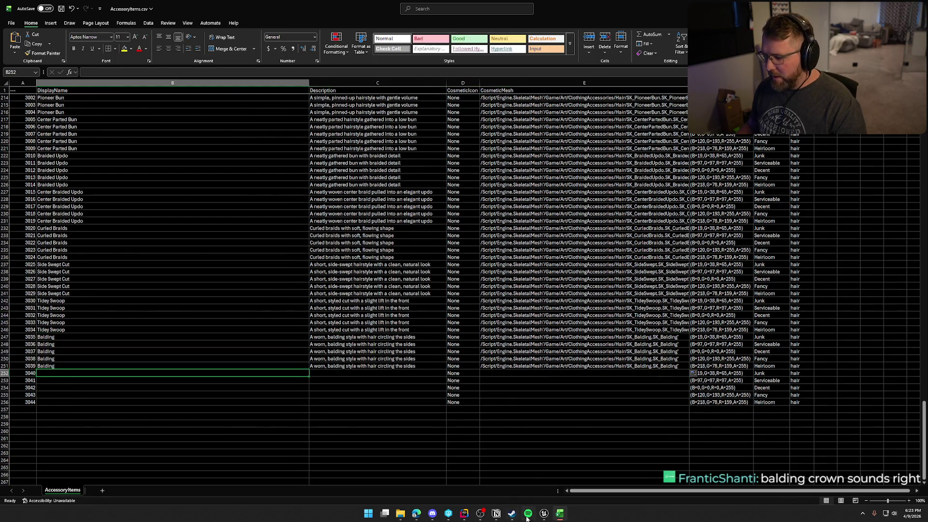
{"action": "left_click", "coordinate": [543, 513]}
{"action": "left_click_drag", "start_coordinate": [482, 376], "coordinate": [490, 282]}
- Swap the character's hair mesh to SKM_Hair_Male_04 for full brown hair
{"action": "left_click", "coordinate": [774, 271]}
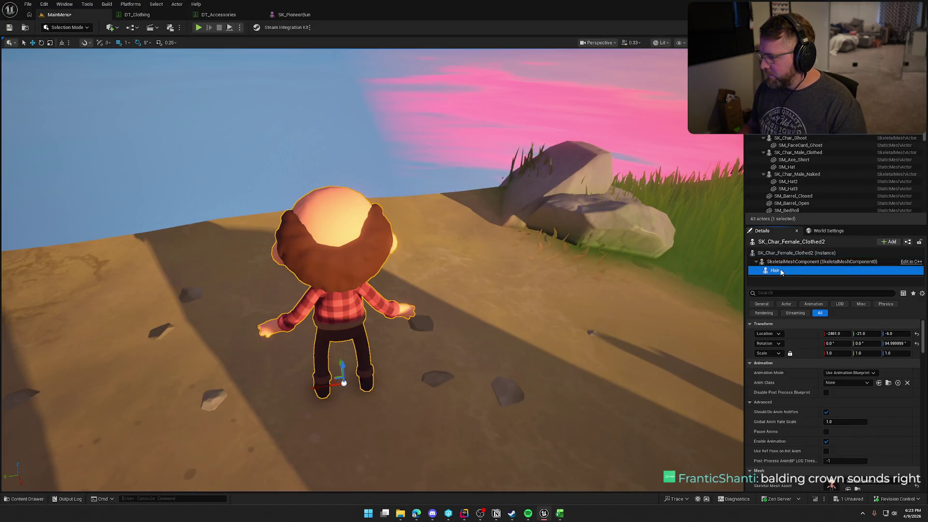
{"action": "left_click", "coordinate": [847, 480]}
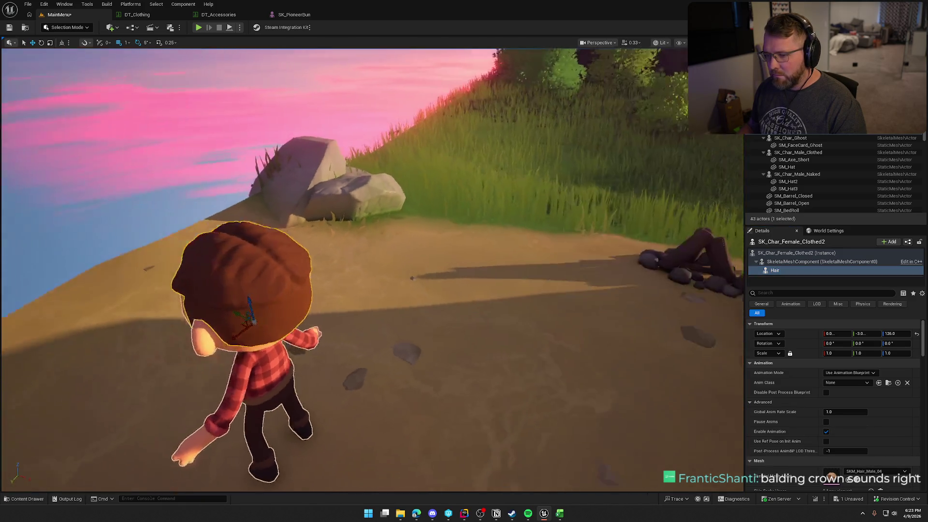
{"action": "key", "text": "Escape"}
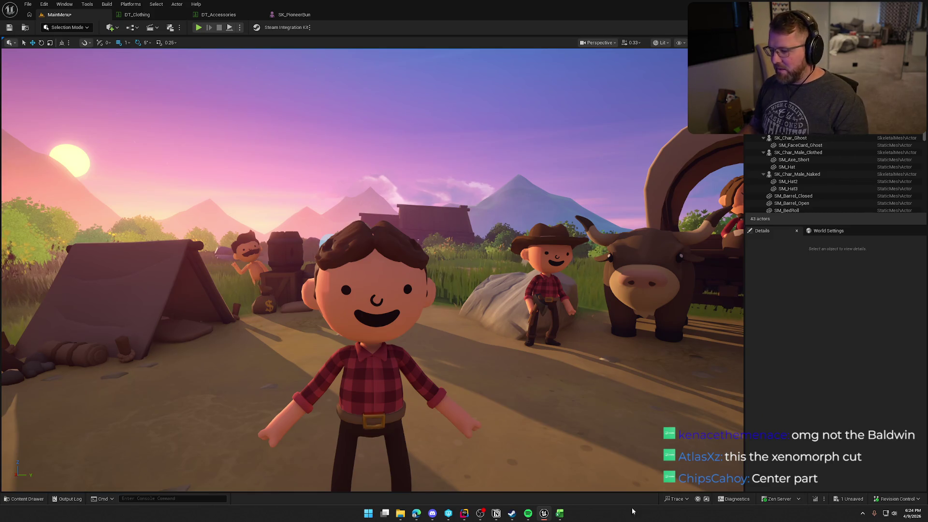
{"action": "key", "text": "ctrl+space"}
{"action": "key", "text": "F2"}
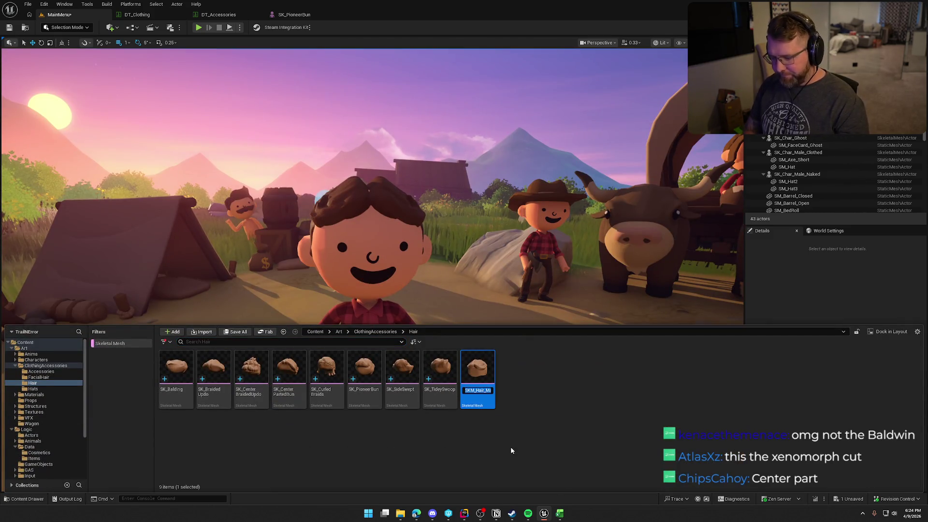
- Rename SKM_Hair_Male_04 to SK_CenteredPart and check out the asset
{"action": "type", "text": "sk_C"}
{"action": "key", "text": "BackSpace"}
{"action": "key", "text": "BackSpace"}
{"action": "key", "text": "BackSpace"}
{"action": "type", "text": "SK_CenteredPart"}
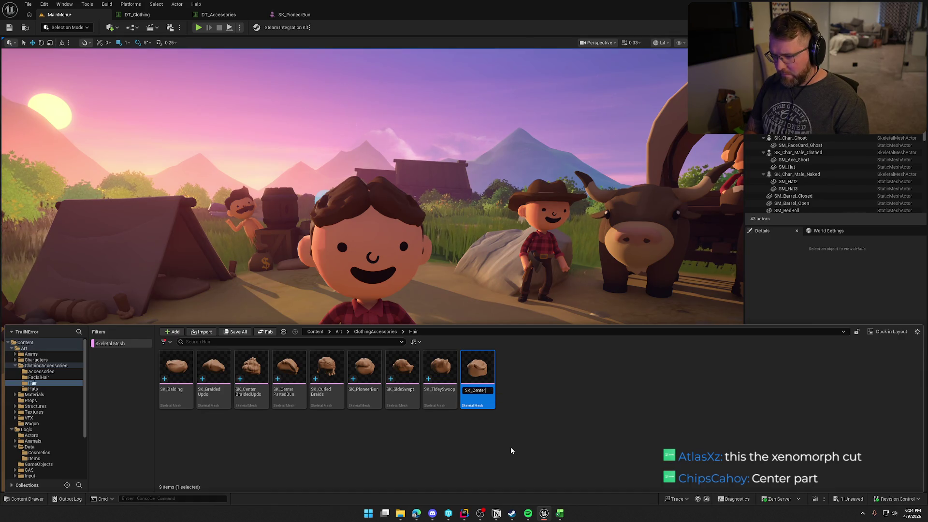
{"action": "key", "text": "Return"}
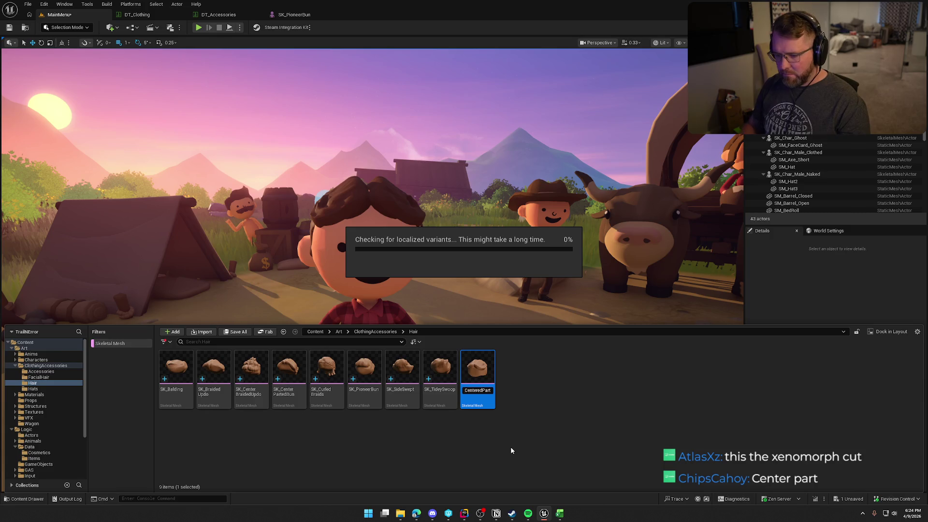
{"action": "left_click", "coordinate": [505, 339]}
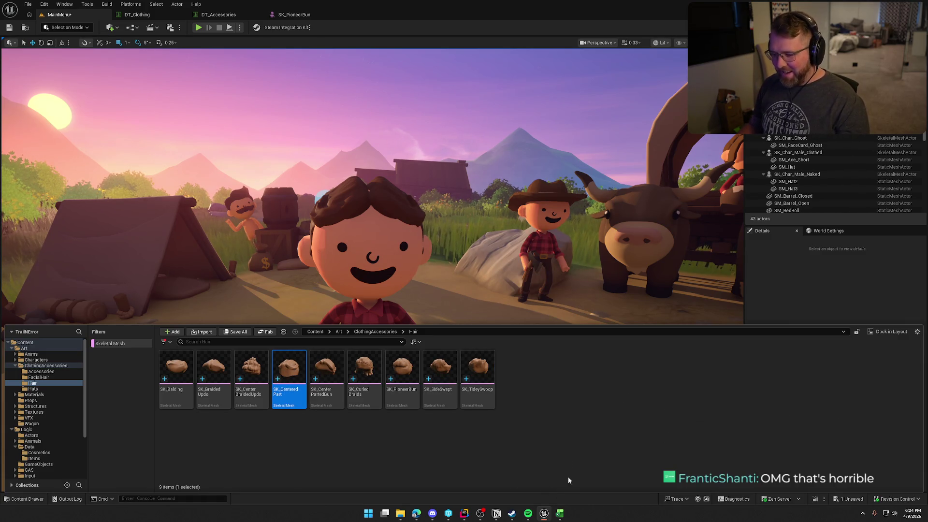
- Copy the SK_CenteredPart reference and paste it into spreadsheet cell E252
{"action": "right_click", "coordinate": [293, 372]}
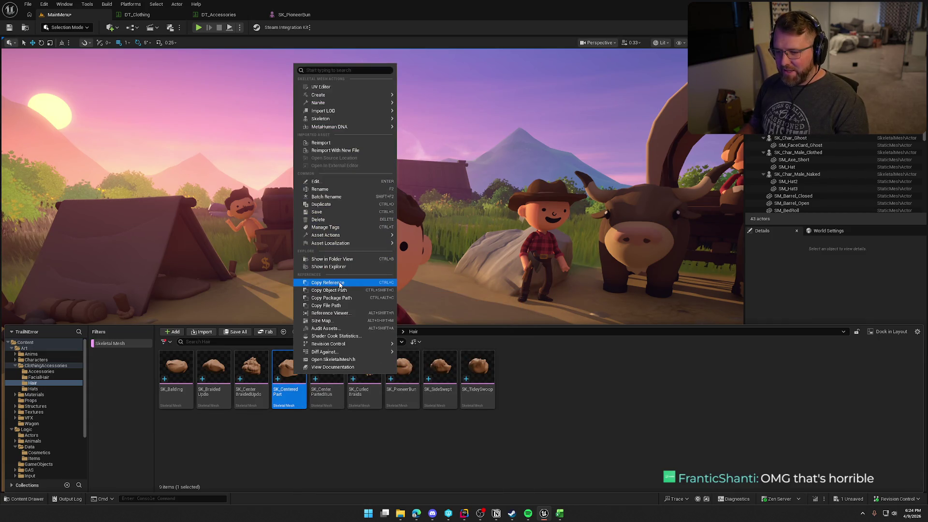
{"action": "left_click", "coordinate": [328, 282]}
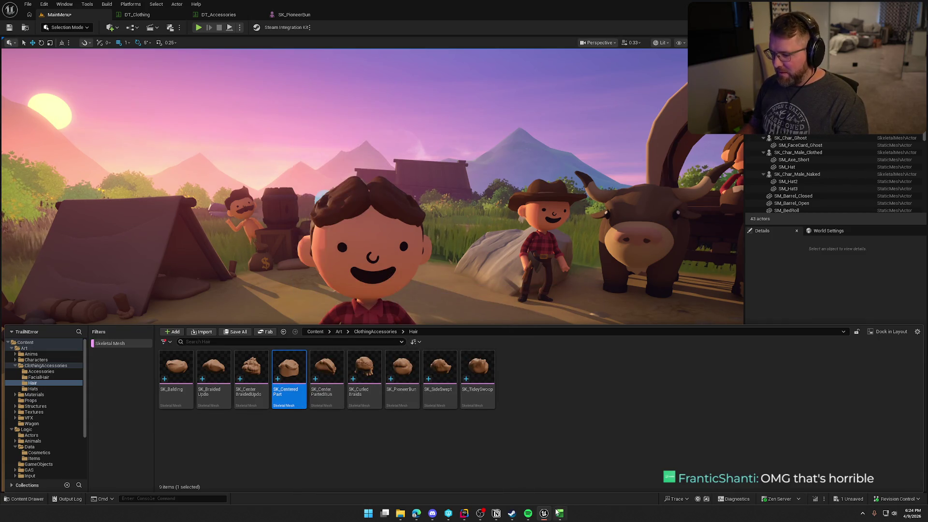
{"action": "left_click", "coordinate": [560, 513]}
{"action": "left_click", "coordinate": [505, 377]}
{"action": "key", "text": "ctrl+v"}
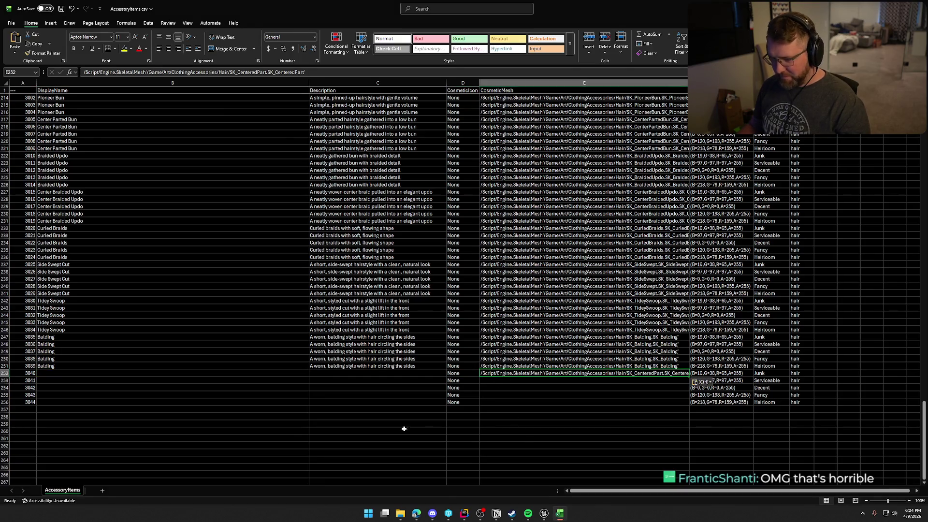
- Enter 'Centered Part' in B252 and paste its center-parted description into C252
{"action": "left_click", "coordinate": [71, 372]}
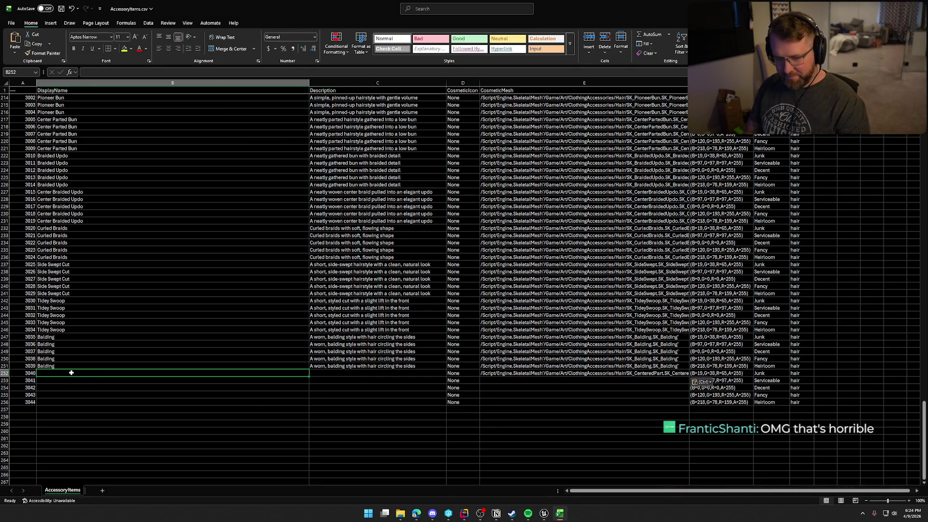
{"action": "type", "text": "c"}
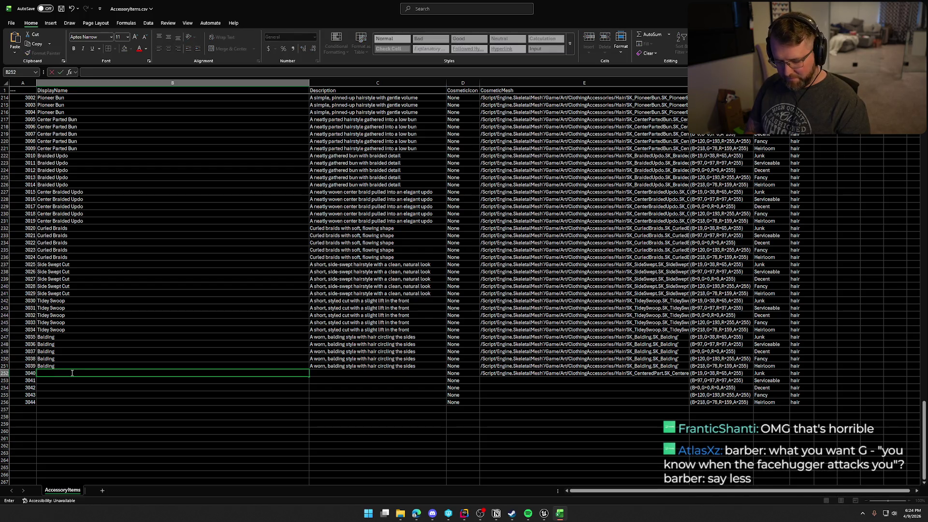
{"action": "type", "text": "Centered Part"}
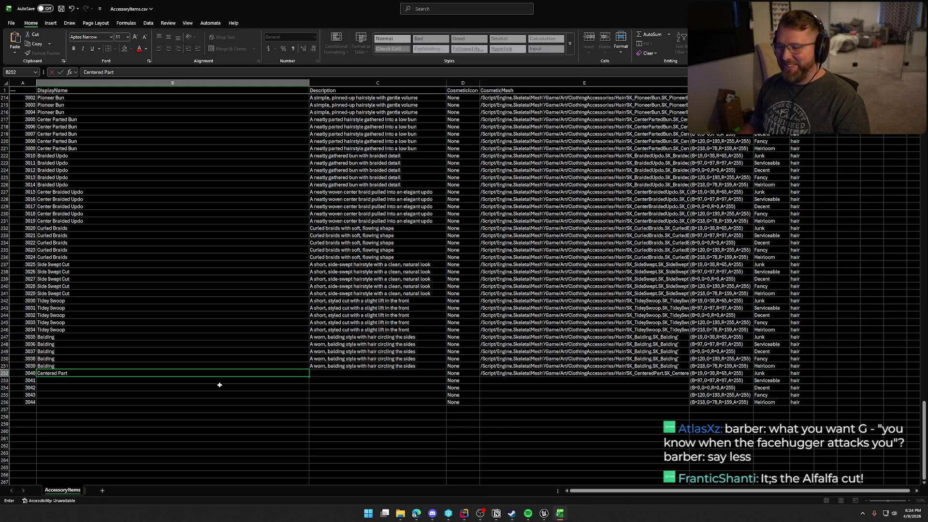
{"action": "left_click", "coordinate": [323, 374]}
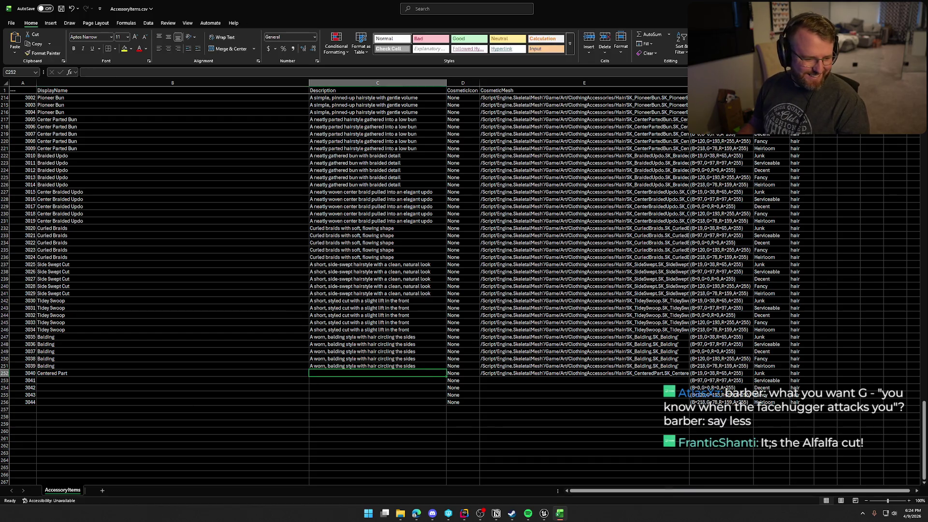
{"action": "key", "text": "alt+Tab"}
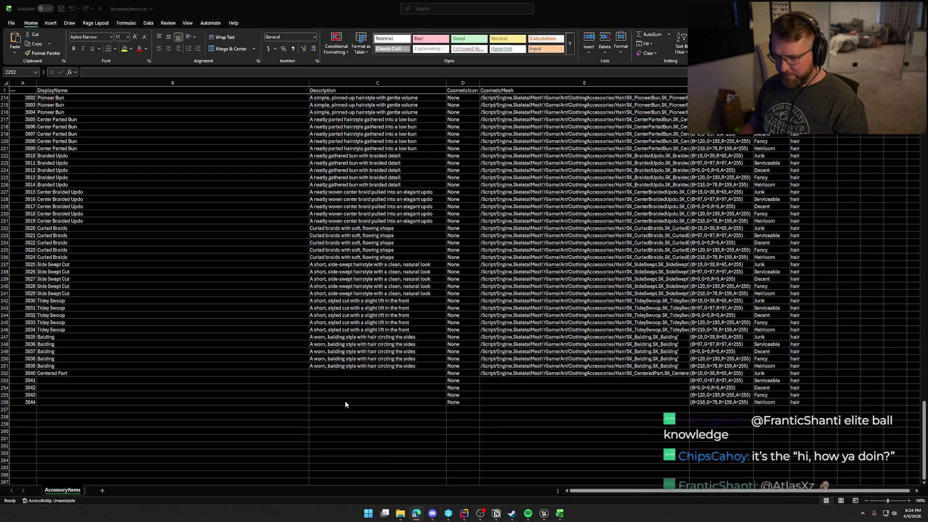
{"action": "left_click", "coordinate": [360, 373]}
{"action": "key", "text": "ctrl+v"}
- Fill row 252 down through row 256 and save AccessoryItems.csv
{"action": "left_click", "coordinate": [66, 373]}
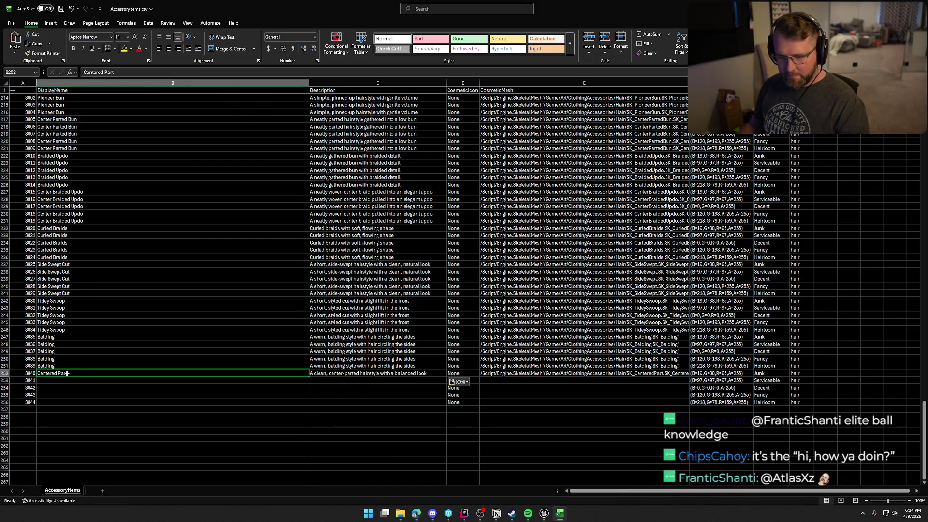
{"action": "mouse_move", "coordinate": [542, 374]}
{"action": "left_mouse_down"}
{"action": "mouse_move", "coordinate": [671, 383]}
{"action": "mouse_move", "coordinate": [684, 404]}
{"action": "left_mouse_up"}
{"action": "left_click", "coordinate": [594, 451]}
{"action": "key", "text": "ctrl+s"}
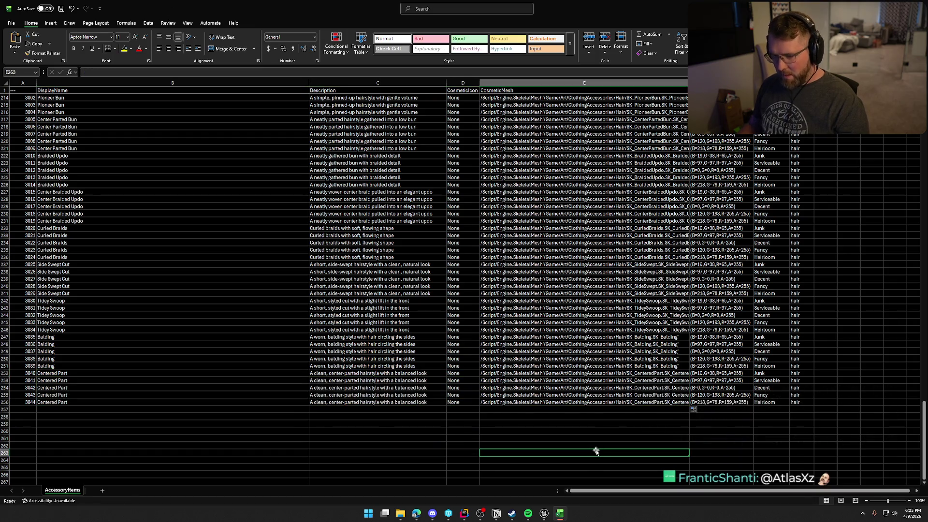
- Browse the Hats, Hair, FacialHair and Accessories folders in Unreal, ending on Accessories' nine meshes
{"action": "left_click", "coordinate": [544, 513]}
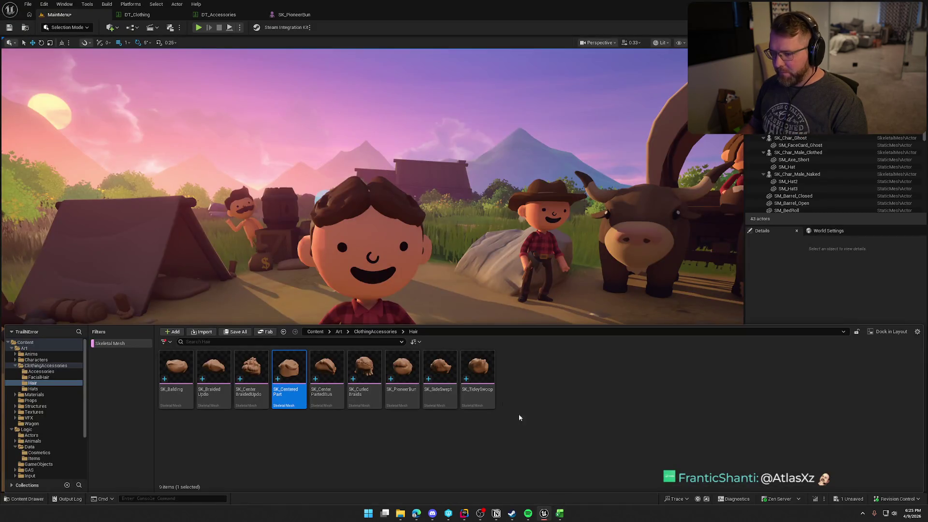
{"action": "left_click", "coordinate": [41, 389]}
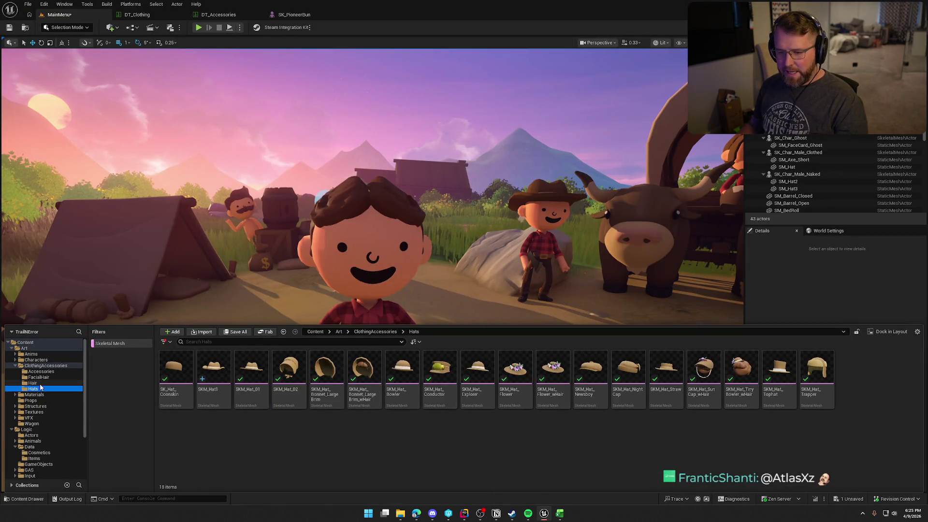
{"action": "left_click", "coordinate": [40, 384]}
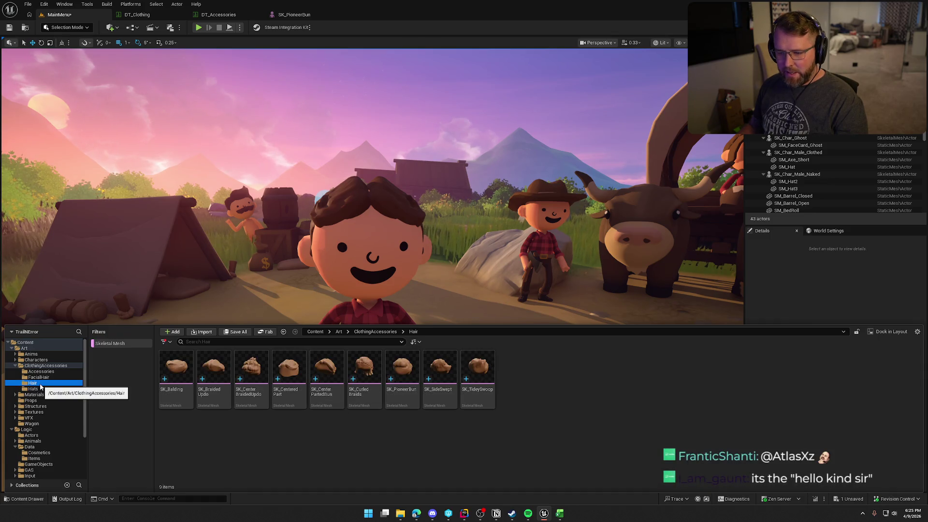
{"action": "left_click", "coordinate": [46, 378]}
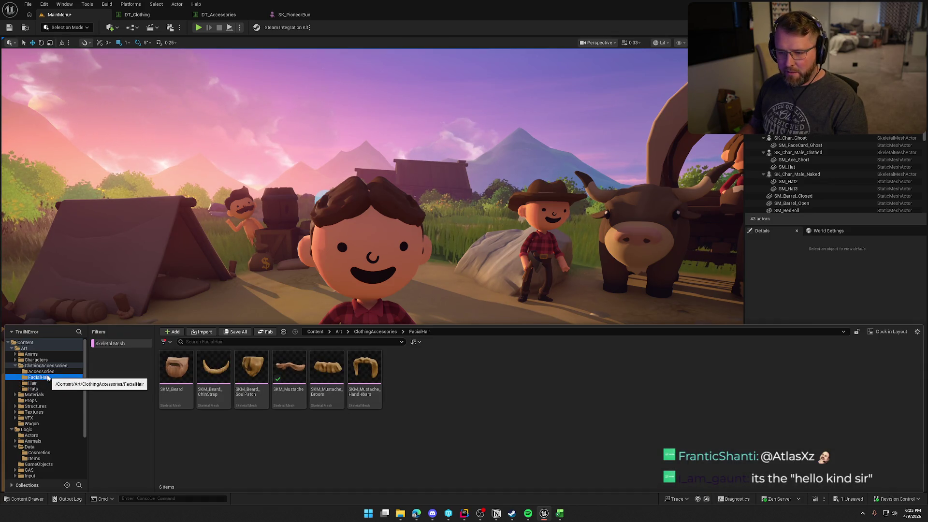
{"action": "left_click", "coordinate": [48, 372]}
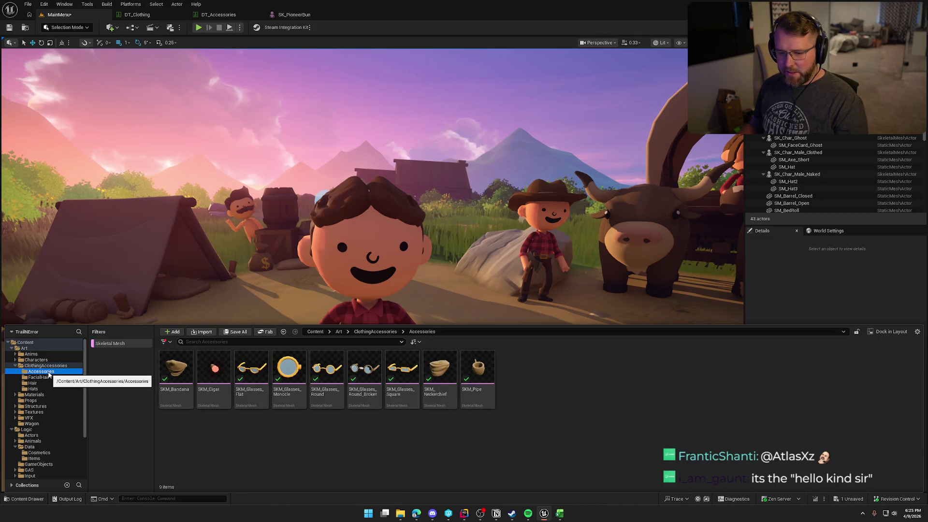
{"action": "left_click", "coordinate": [46, 380]}
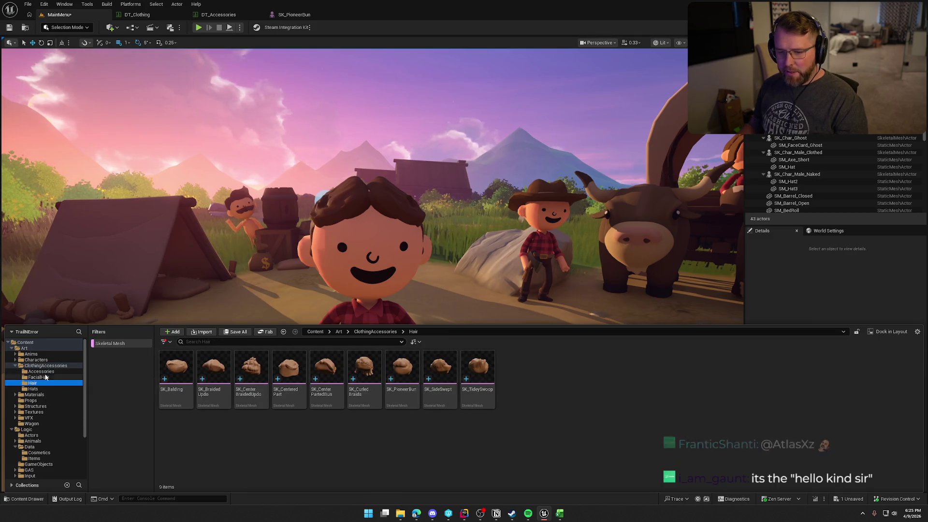
{"action": "left_click", "coordinate": [46, 371]}
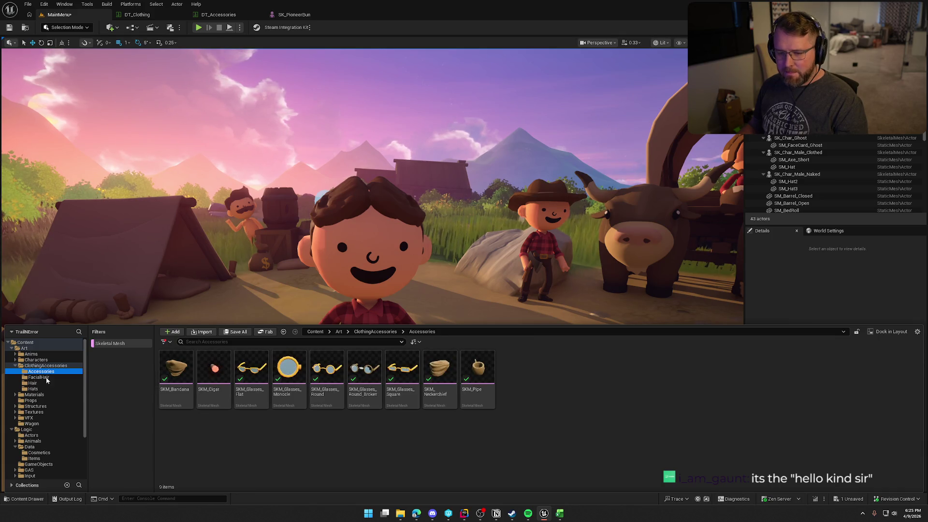
{"action": "left_click", "coordinate": [560, 513]}
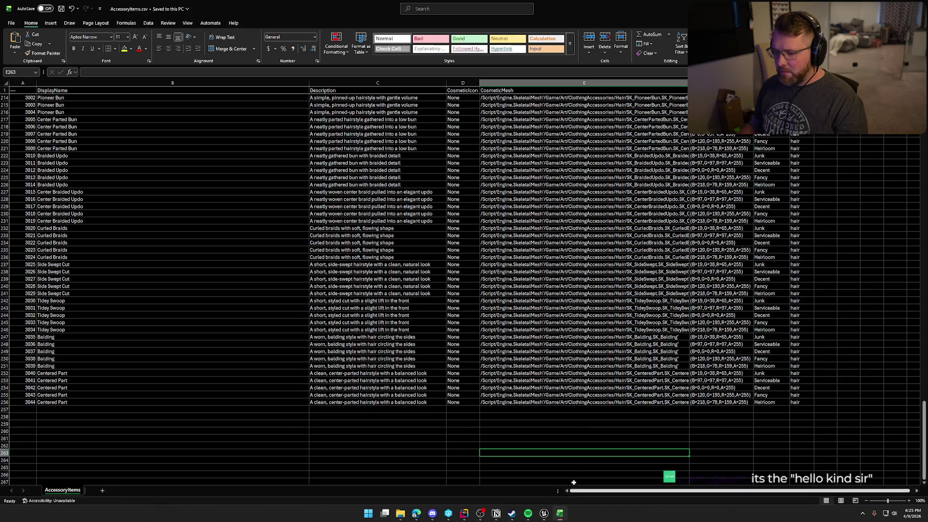
- Enter the new IDs 4000 in A257 and 4001 in A258, below the Centered Part rows
{"action": "scroll", "coordinate": [219, 385], "scroll_direction": "up", "scroll_amount": 20}
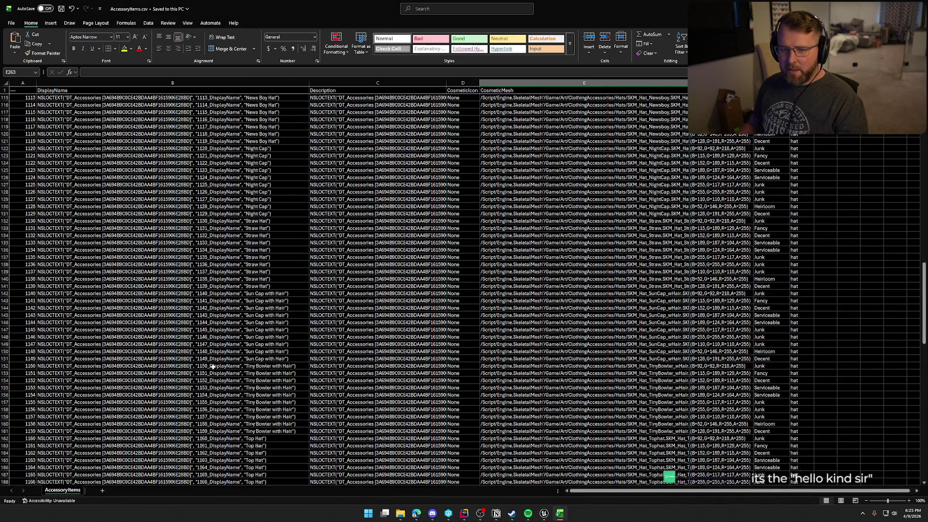
{"action": "scroll", "coordinate": [214, 326], "scroll_direction": "down", "scroll_amount": 20}
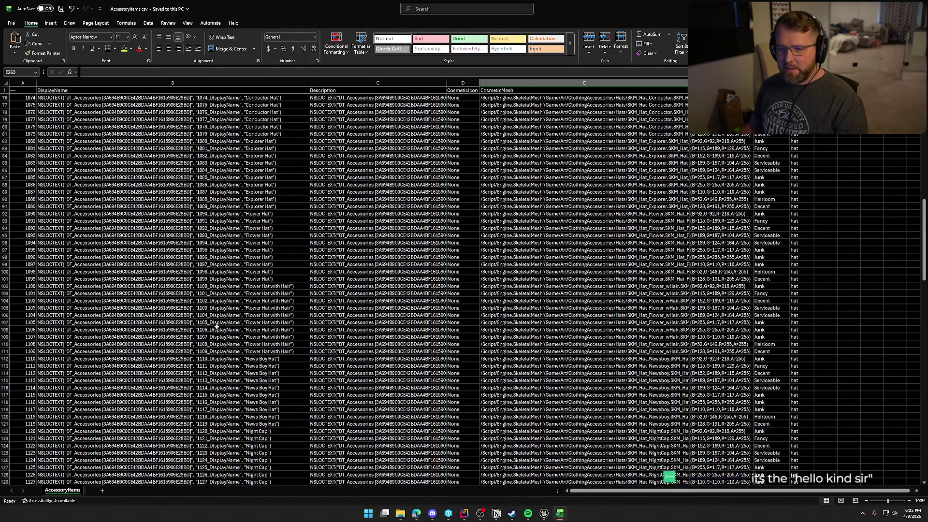
{"action": "scroll", "coordinate": [220, 326], "scroll_direction": "down", "scroll_amount": 1}
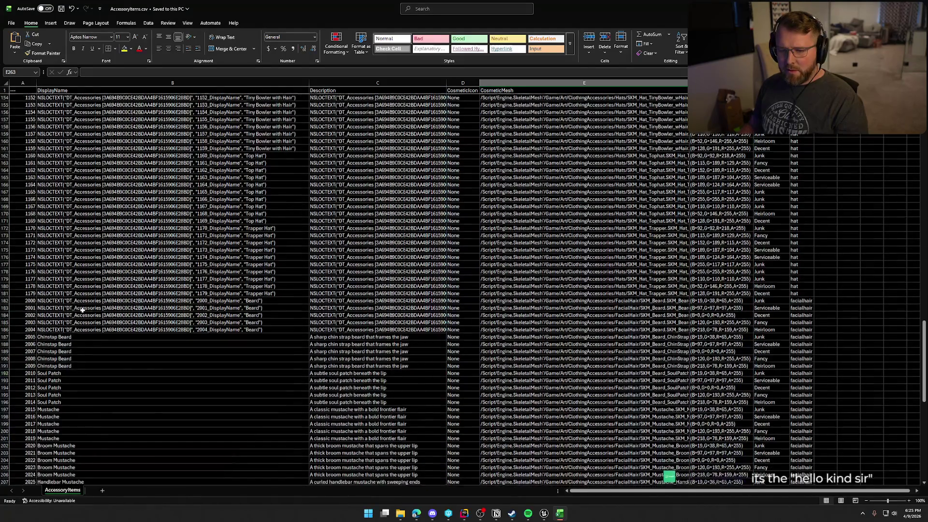
{"action": "scroll", "coordinate": [259, 382], "scroll_direction": "down", "scroll_amount": 20}
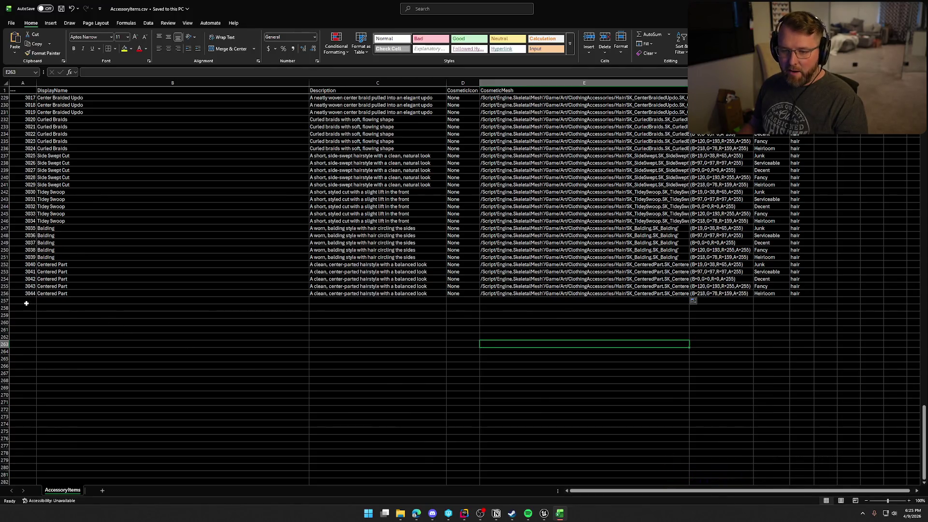
{"action": "left_click", "coordinate": [26, 303]}
{"action": "type", "text": "400"}
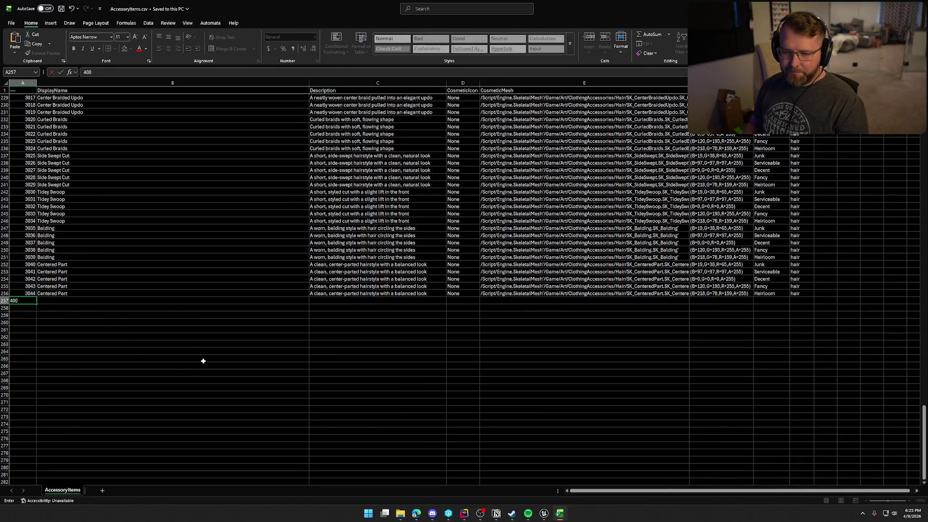
{"action": "key", "text": "Return"}
{"action": "type", "text": "400"}
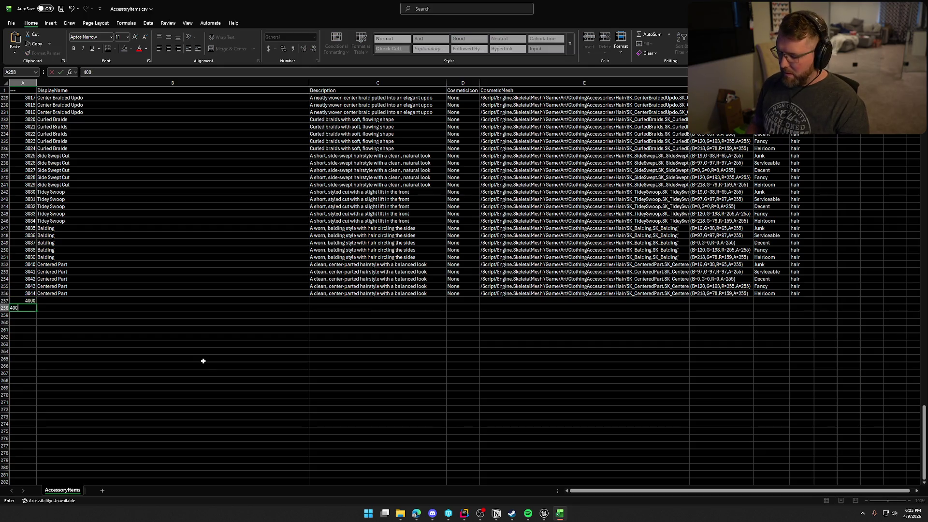
{"action": "type", "text": "1"}
{"action": "key", "text": "Return"}
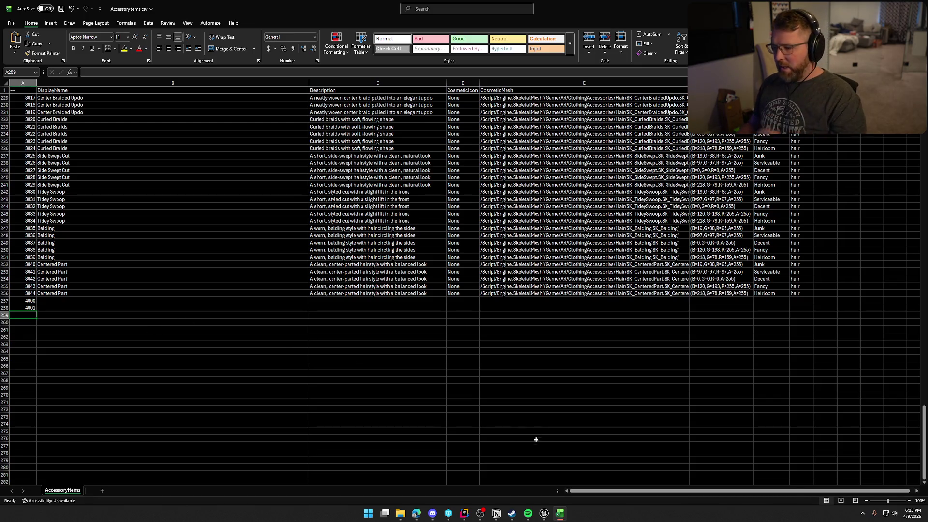
{"action": "left_click", "coordinate": [77, 301]}
{"action": "left_click", "coordinate": [544, 512]}
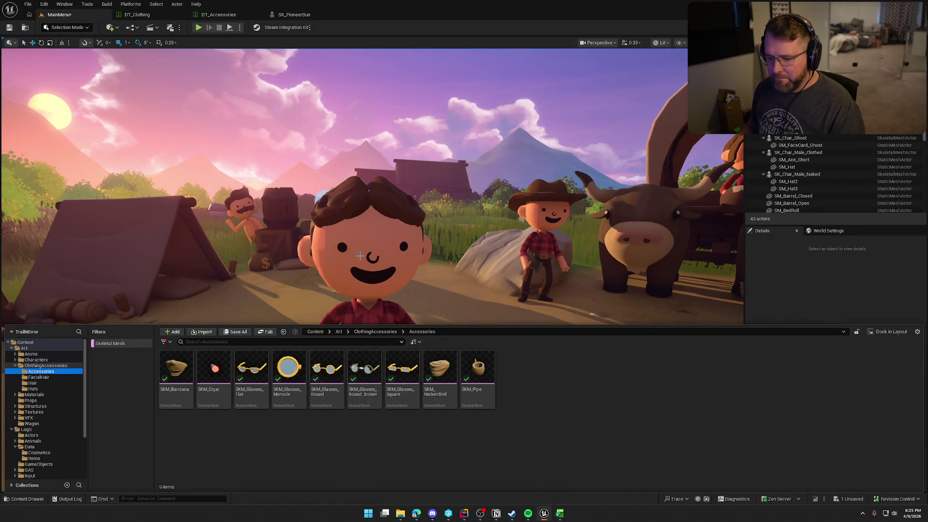
- Select the nine accessory meshes in the Content Browser, SKM_Bandana through SKM_Pipe
{"action": "left_click", "coordinate": [178, 367]}
{"action": "left_click", "coordinate": [477, 368], "text": "shift"}
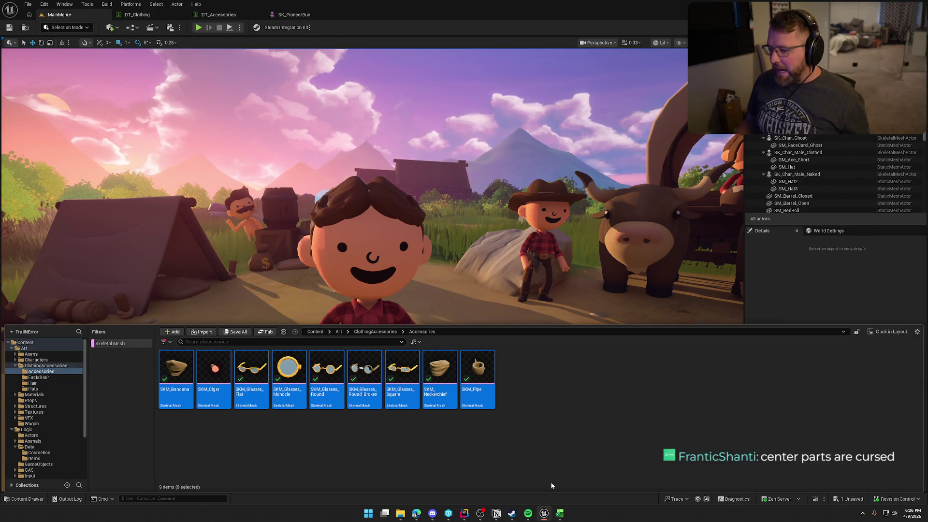
{"action": "left_click", "coordinate": [560, 513]}
{"action": "left_click", "coordinate": [30, 303]}
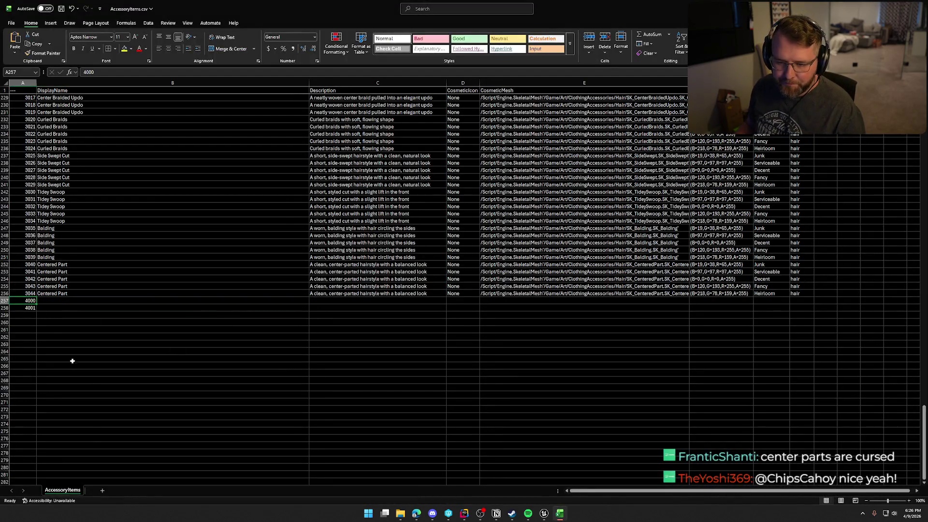
- Fill column A from 4000 to 4089 across rows 257–346 using the A257:A258 series
{"action": "left_click_drag", "start_coordinate": [28, 306], "coordinate": [34, 311]}
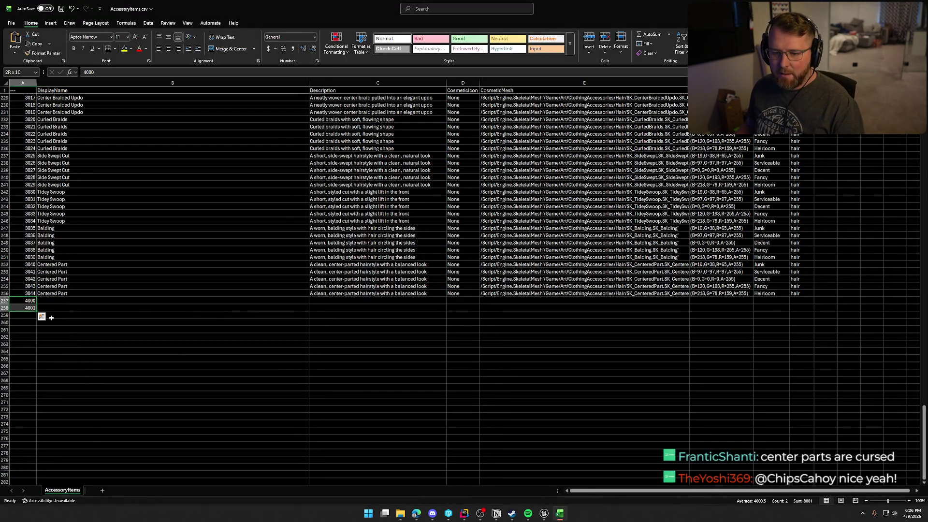
{"action": "scroll", "coordinate": [82, 325], "scroll_direction": "down", "scroll_amount": 5}
{"action": "mouse_move", "coordinate": [37, 202]}
{"action": "left_mouse_down"}
{"action": "mouse_move", "coordinate": [41, 476]}
{"action": "mouse_move", "coordinate": [55, 76]}
{"action": "mouse_move", "coordinate": [43, 116]}
{"action": "mouse_move", "coordinate": [56, 133]}
{"action": "left_mouse_up"}
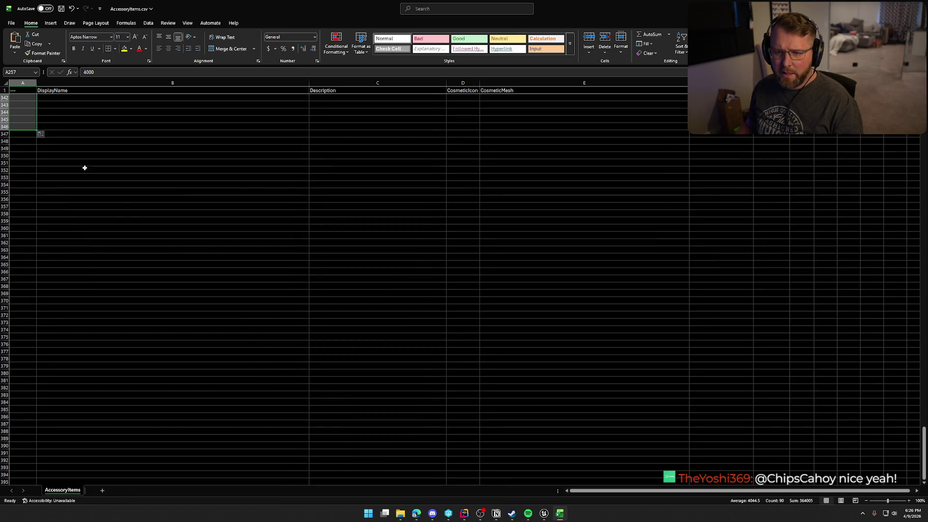
{"action": "scroll", "coordinate": [159, 268], "scroll_direction": "up", "scroll_amount": 20}
{"action": "scroll", "coordinate": [160, 266], "scroll_direction": "up", "scroll_amount": 14}
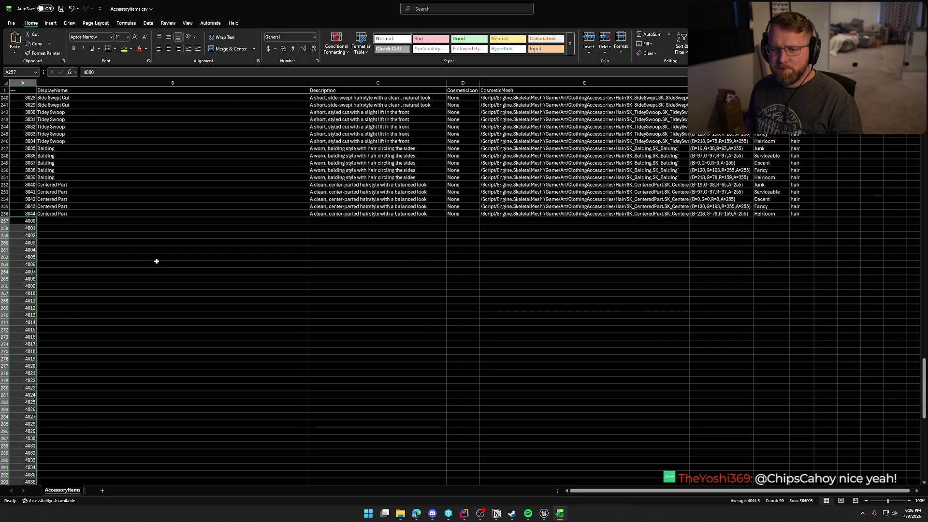
{"action": "scroll", "coordinate": [170, 263], "scroll_direction": "down", "scroll_amount": 6}
{"action": "scroll", "coordinate": [61, 136], "scroll_direction": "up", "scroll_amount": 1}
{"action": "left_click", "coordinate": [60, 136]}
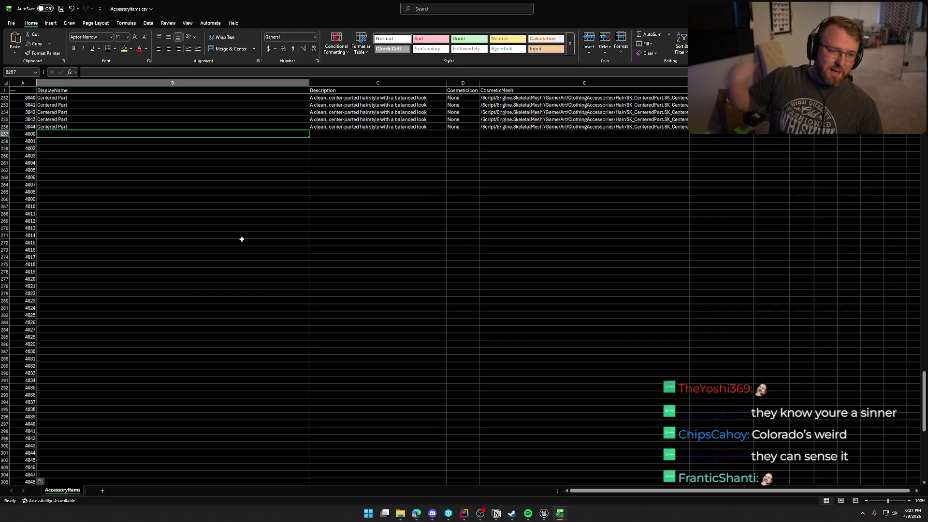
- Show the black graphic T-shirt image full screen in the browser over the spreadsheet
{"action": "key", "text": "alt+Tab"}
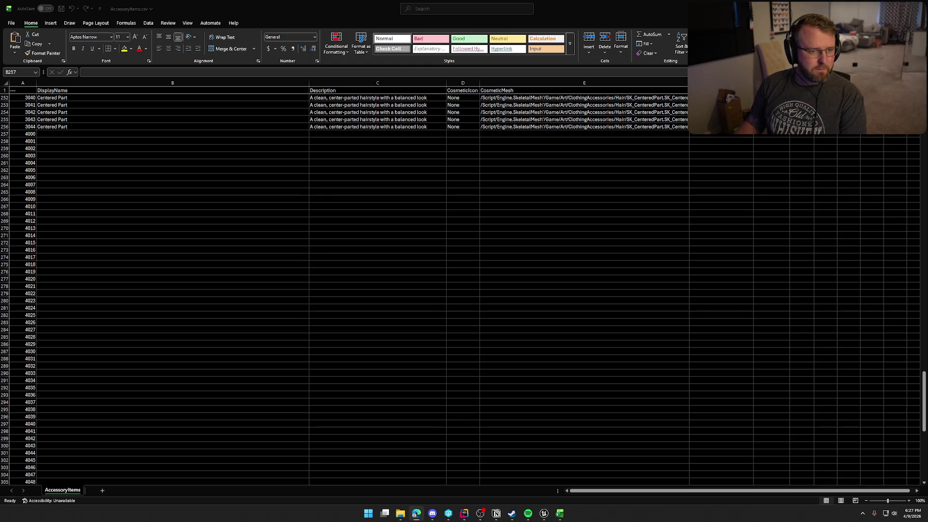
{"action": "mouse_move", "coordinate": [0, 94]}
{"action": "left_mouse_down"}
{"action": "mouse_move", "coordinate": [126, 93]}
{"action": "mouse_move", "coordinate": [382, 68]}
{"action": "left_mouse_up"}
{"action": "double_click", "coordinate": [382, 68]}
{"action": "scroll", "coordinate": [630, 369], "scroll_direction": "up", "scroll_amount": 3, "text": "ctrl"}
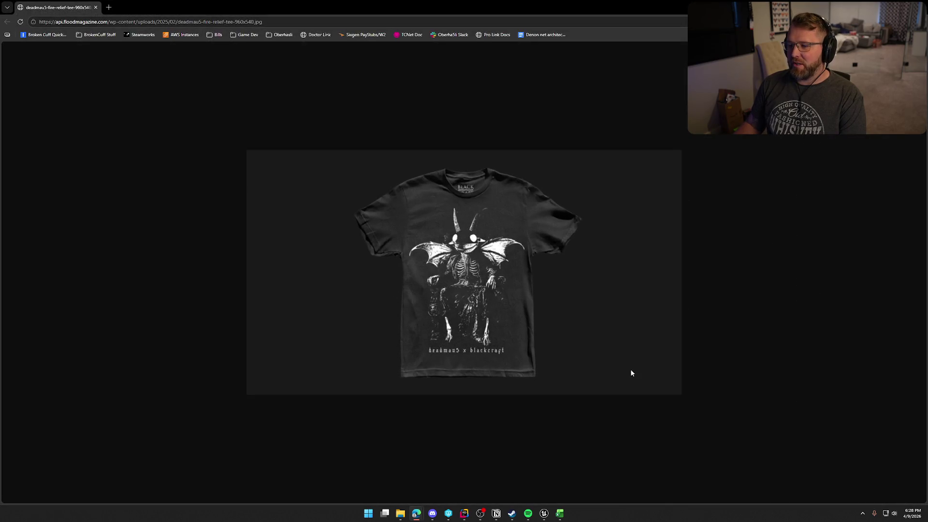
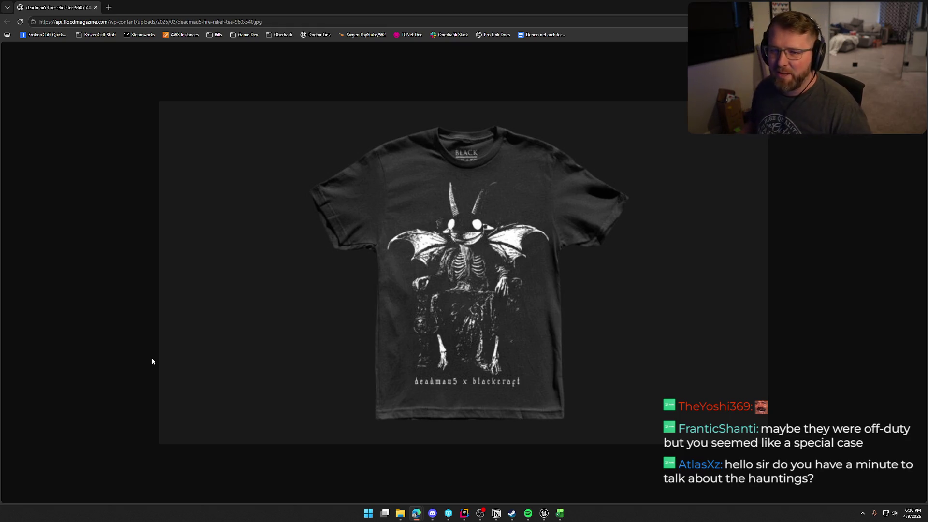
- Switch from the Chrome t-shirt image to the AccessoryItems.csv spreadsheet in Excel
{"action": "key", "text": "alt+Tab"}
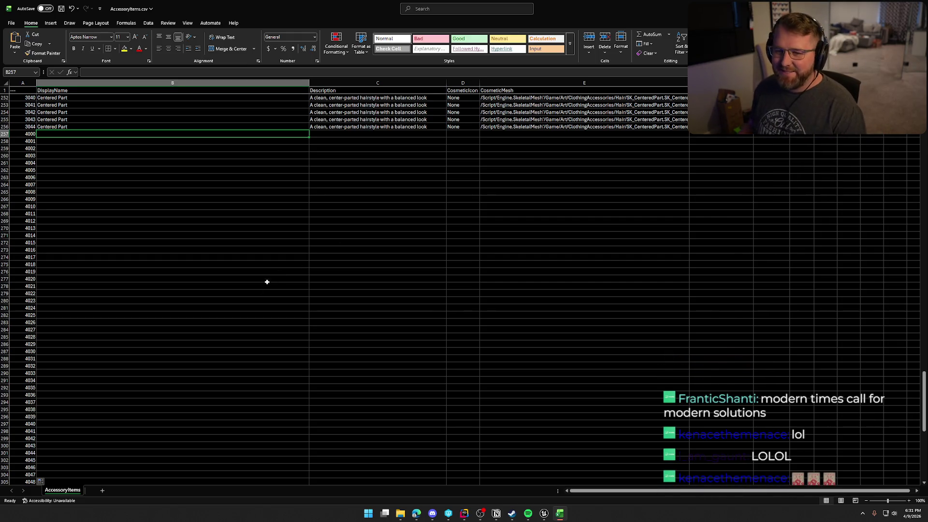
- Select all nine accessory meshes in Unreal's Accessories folder, starting from SKM_Bandana
{"action": "left_click", "coordinate": [544, 514]}
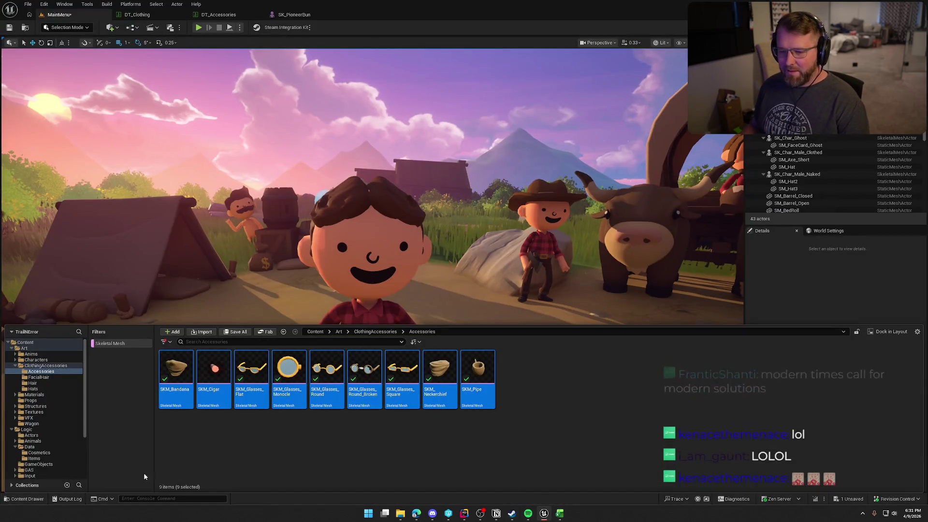
{"action": "left_click", "coordinate": [169, 375]}
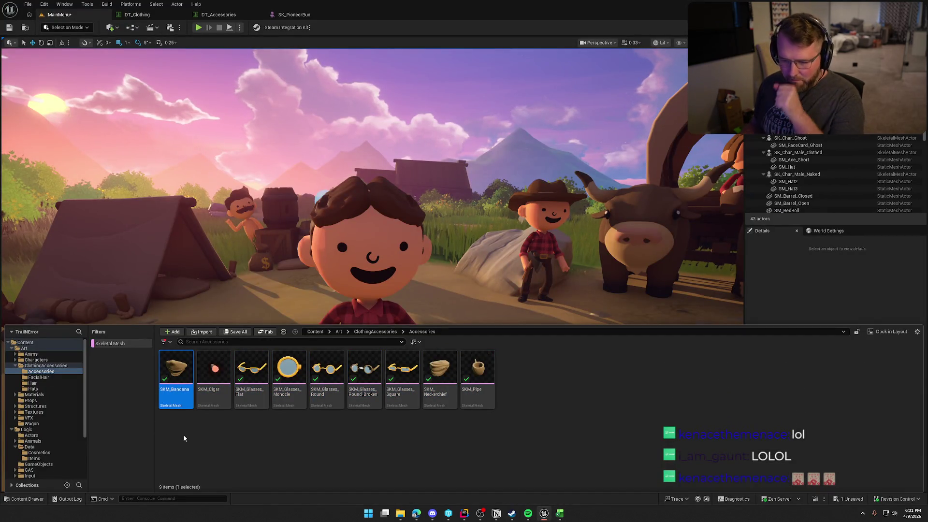
{"action": "key", "text": "ctrl+a"}
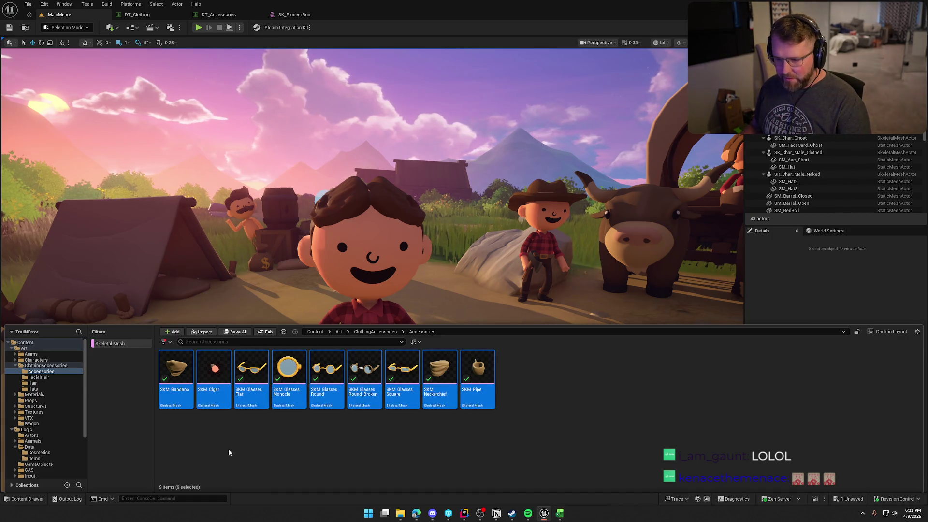
{"action": "mouse_move", "coordinate": [216, 367]}
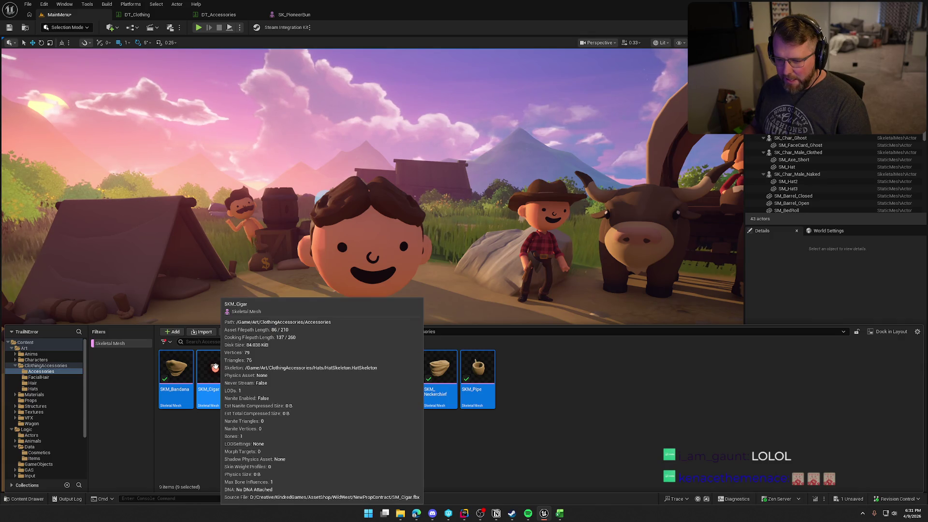
{"action": "left_click", "coordinate": [559, 516]}
- Clear the surplus IDs 4081–4089 in A338:A346 and move to cell B257
{"action": "scroll", "coordinate": [233, 354], "scroll_direction": "down", "scroll_amount": 10}
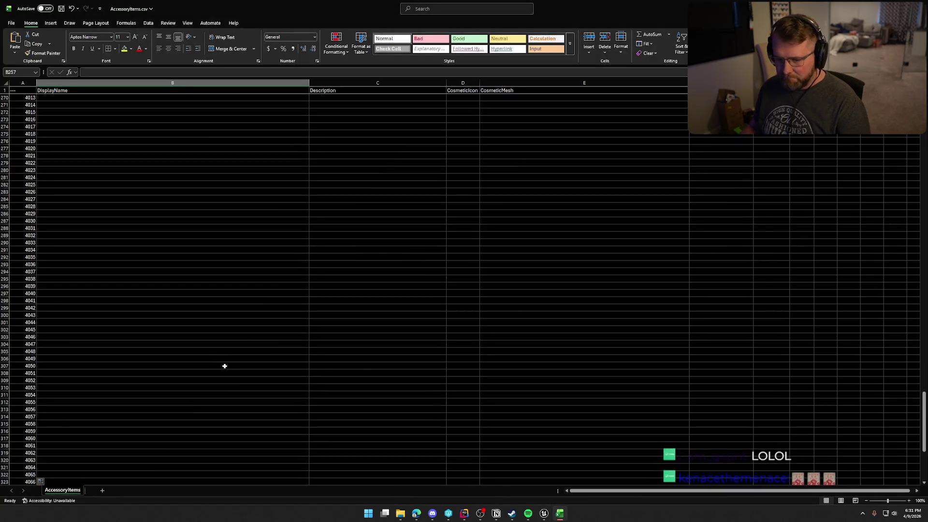
{"action": "left_click", "coordinate": [26, 366]}
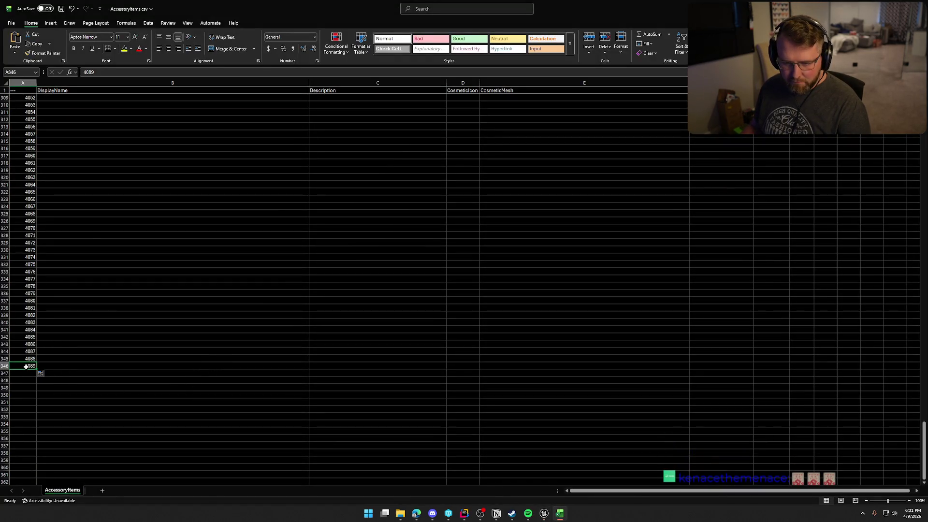
{"action": "left_click", "coordinate": [27, 307], "text": "shift"}
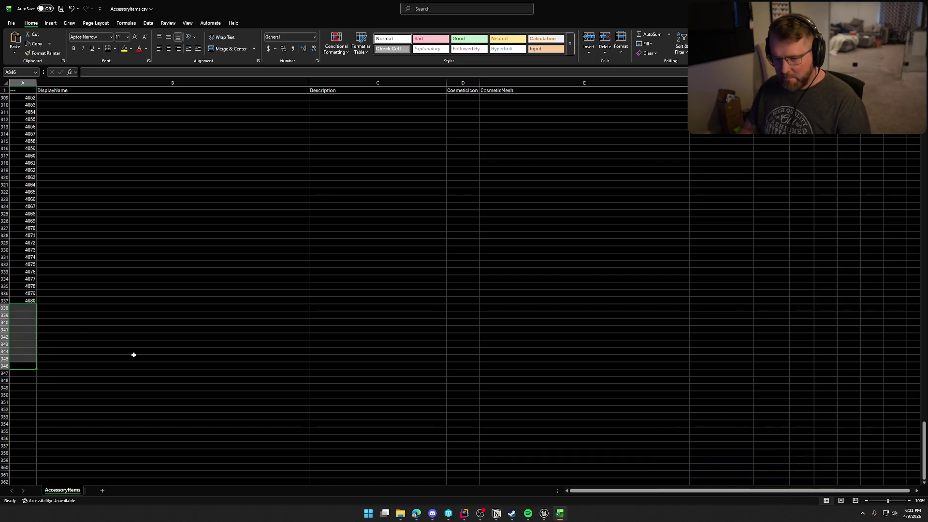
{"action": "left_click", "coordinate": [139, 351]}
{"action": "scroll", "coordinate": [140, 350], "scroll_direction": "up", "scroll_amount": 20}
{"action": "scroll", "coordinate": [289, 303], "scroll_direction": "down", "scroll_amount": 4}
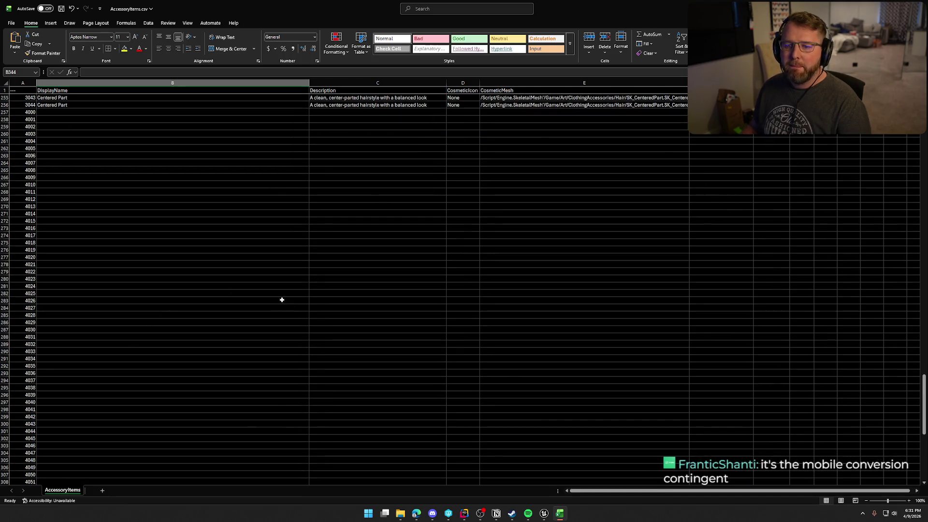
{"action": "left_click", "coordinate": [56, 112]}
{"action": "key", "text": "alt+Tab"}
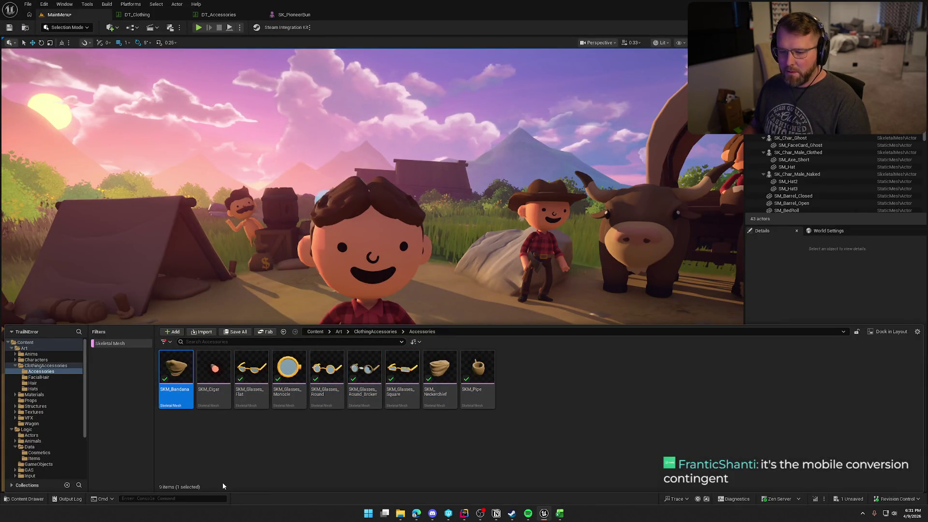
- Rename the Unreal mesh SKM_Bandana to SK_Bandana
{"action": "key", "text": "F2"}
{"action": "type", "text": "SK_Bandana"}
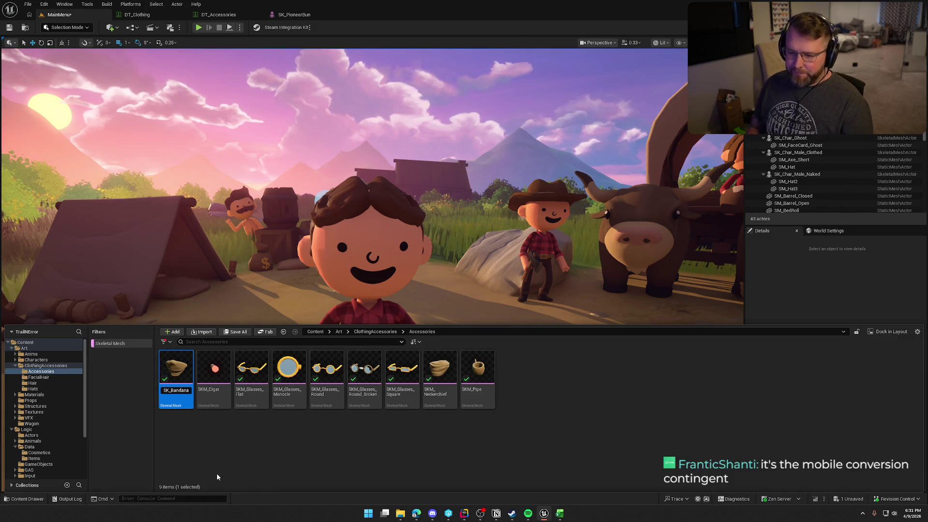
{"action": "key", "text": "Return"}
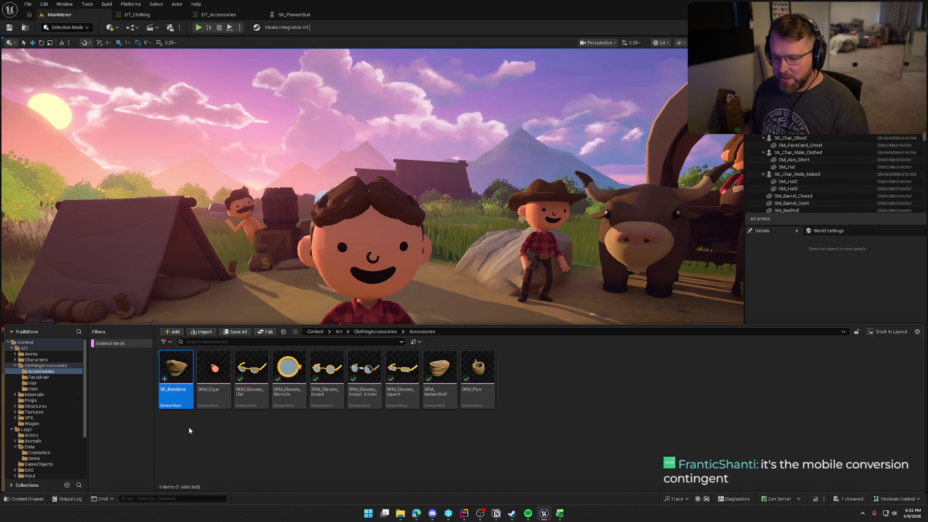
{"action": "mouse_move", "coordinate": [178, 366]}
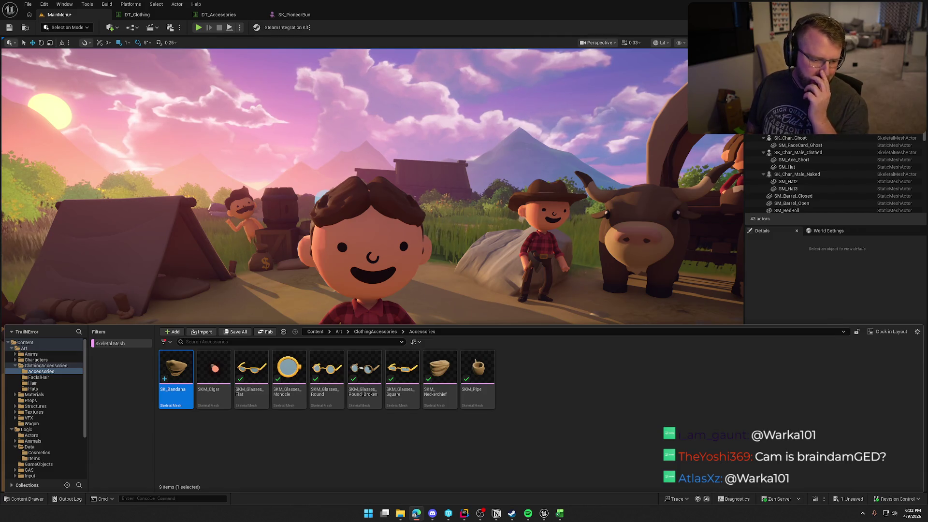
{"action": "left_click", "coordinate": [559, 513]}
{"action": "type", "text": "Bandana"}
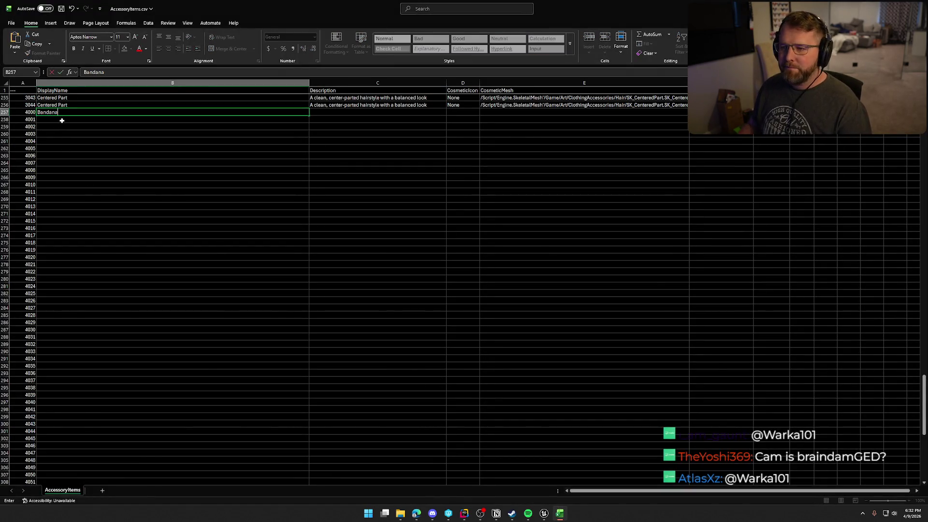
- Name item 4000 Bandana and fill None down the CosmeticIcon column
{"action": "left_click", "coordinate": [466, 106]}
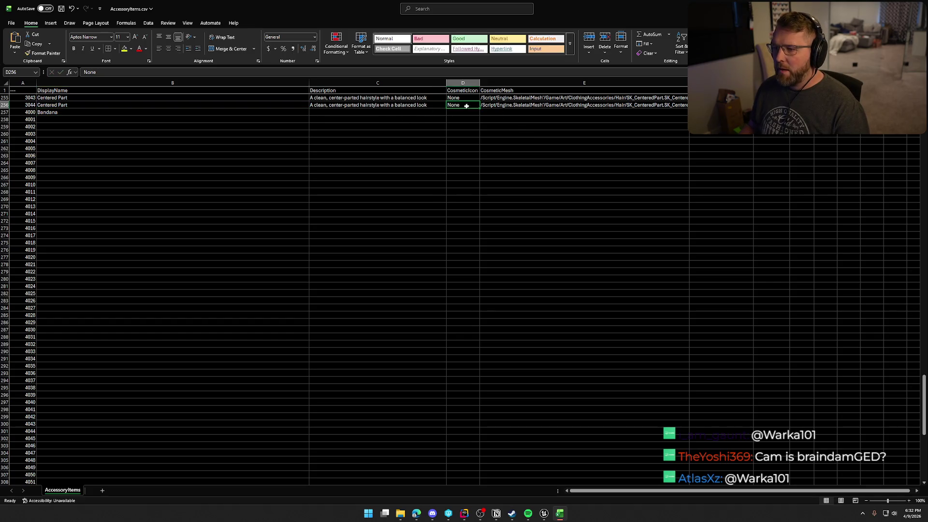
{"action": "mouse_move", "coordinate": [479, 109]}
{"action": "left_mouse_down"}
{"action": "mouse_move", "coordinate": [476, 418]}
{"action": "mouse_move", "coordinate": [487, 482]}
{"action": "mouse_move", "coordinate": [468, 519]}
{"action": "mouse_move", "coordinate": [467, 425]}
{"action": "mouse_move", "coordinate": [467, 459]}
{"action": "left_mouse_up"}
{"action": "scroll", "coordinate": [602, 414], "scroll_direction": "up", "scroll_amount": 18}
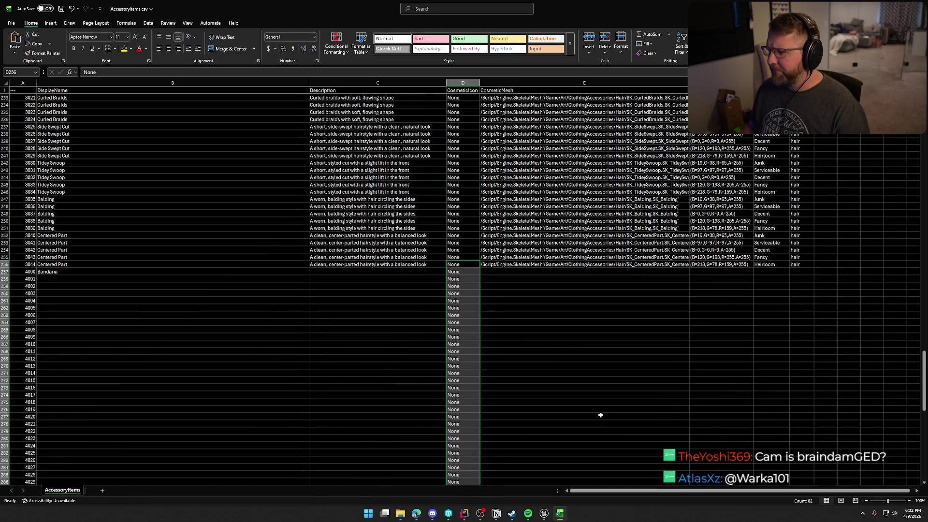
{"action": "scroll", "coordinate": [654, 294], "scroll_direction": "up", "scroll_amount": 9}
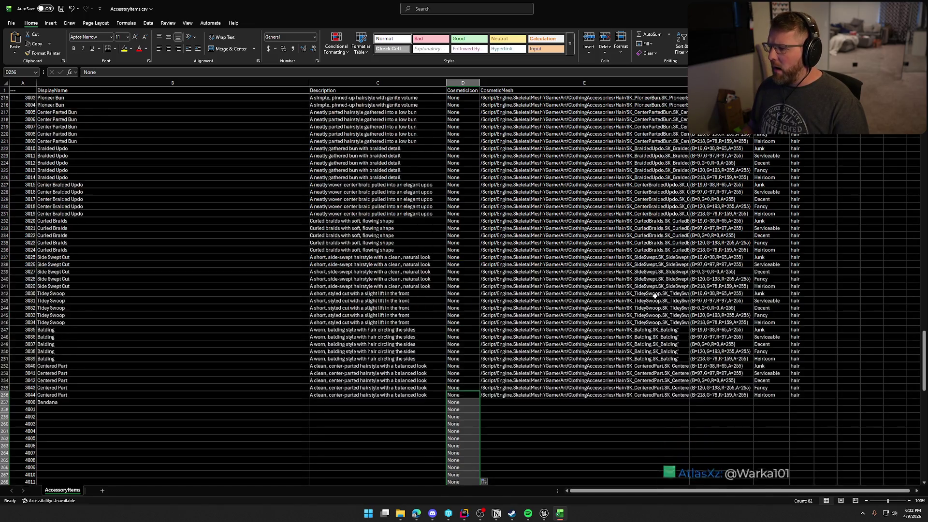
{"action": "left_click_drag", "start_coordinate": [924, 348], "coordinate": [925, 101]}
- Copy the colour and rarity values in F2:G11 from the first ten item rows
{"action": "left_click_drag", "start_coordinate": [280, 97], "coordinate": [274, 163]}
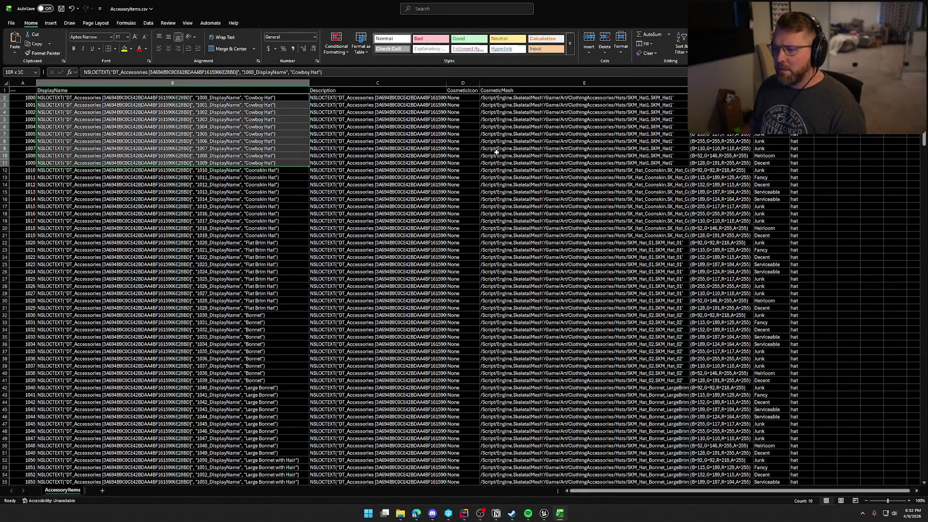
{"action": "left_click", "coordinate": [5, 98]}
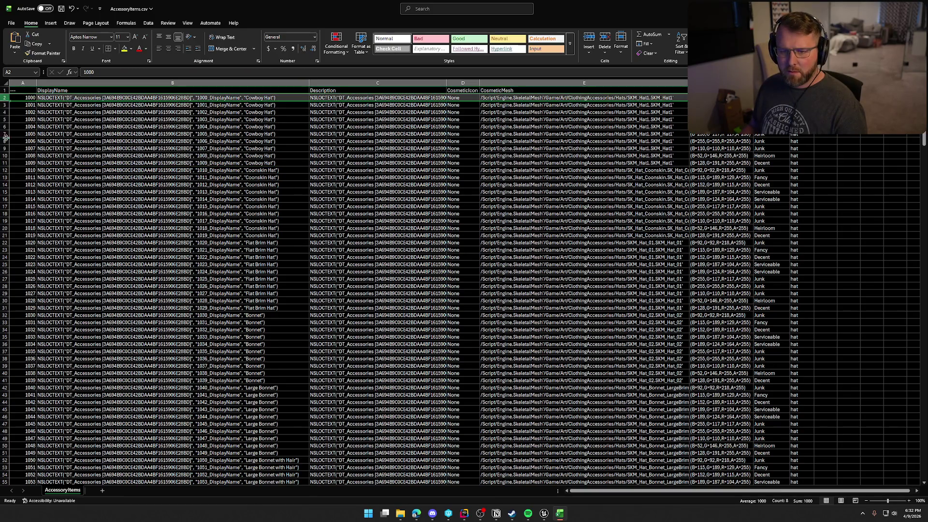
{"action": "left_click", "coordinate": [3, 156], "text": "shift"}
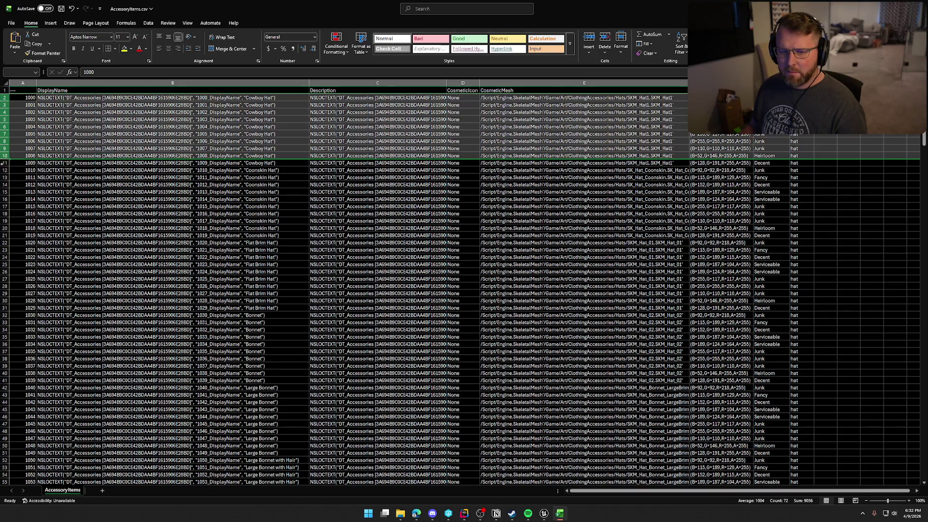
{"action": "left_click", "coordinate": [5, 163], "text": "shift"}
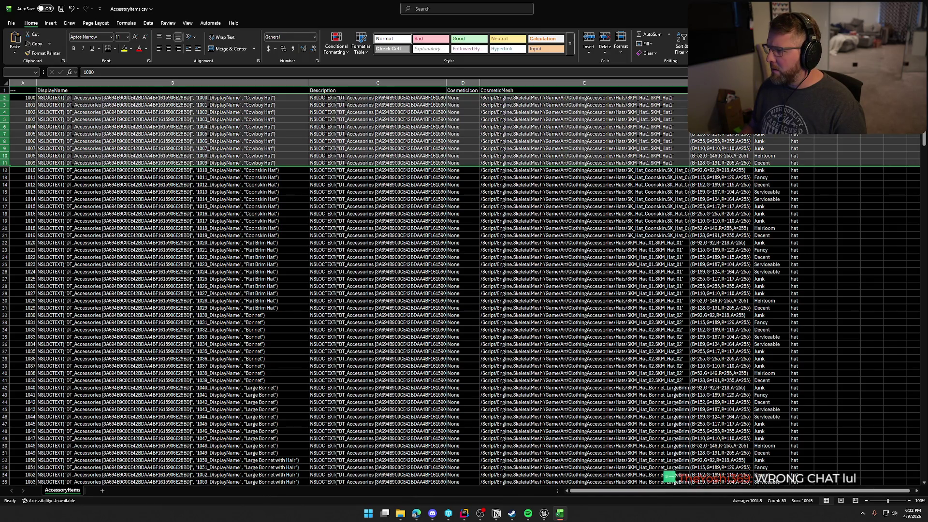
{"action": "left_click", "coordinate": [720, 98]}
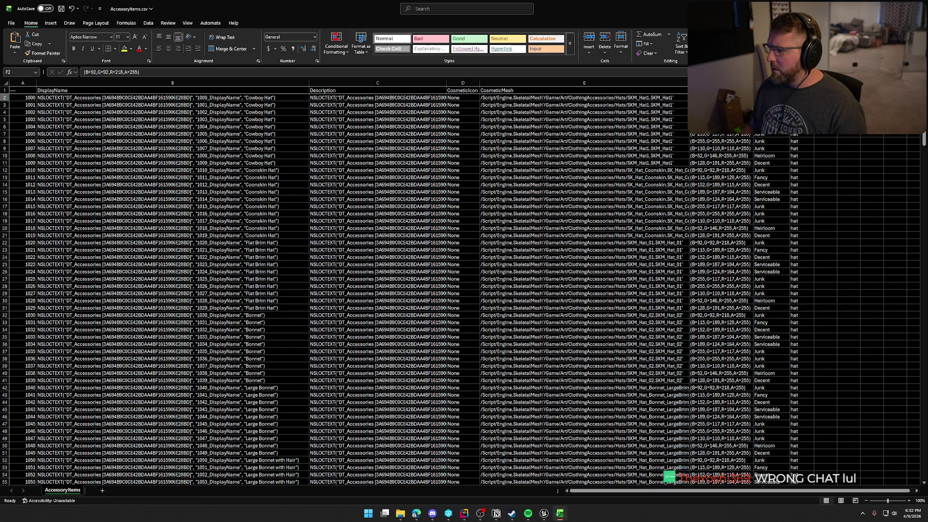
{"action": "left_click", "coordinate": [800, 165], "text": "shift"}
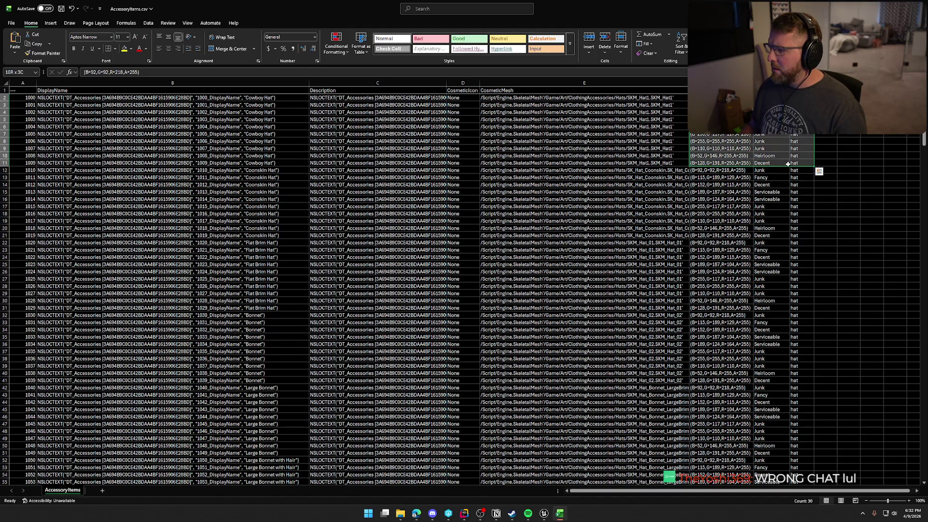
{"action": "left_click", "coordinate": [785, 164], "text": "shift"}
{"action": "key", "text": "ctrl+c"}
{"action": "key", "text": "ctrl+Down"}
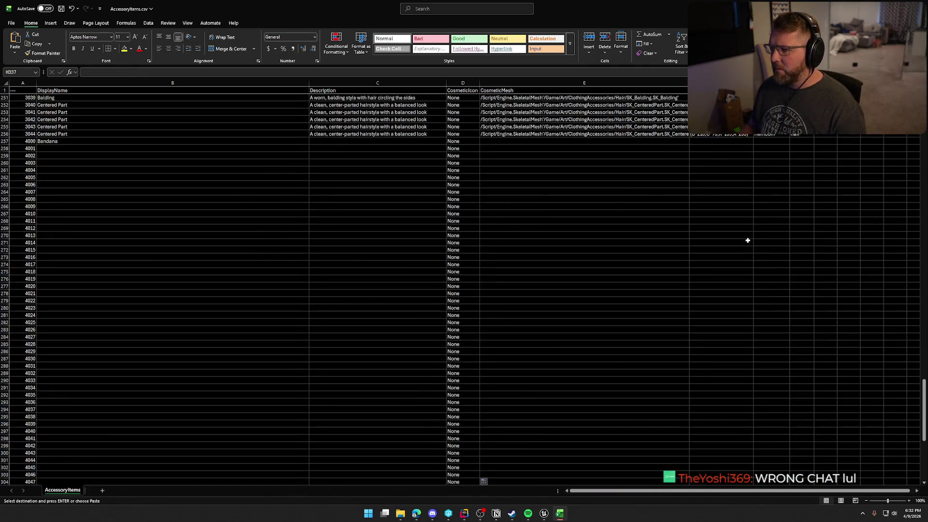
{"action": "scroll", "coordinate": [748, 240], "scroll_direction": "up", "scroll_amount": 1}
{"action": "left_click", "coordinate": [713, 162]}
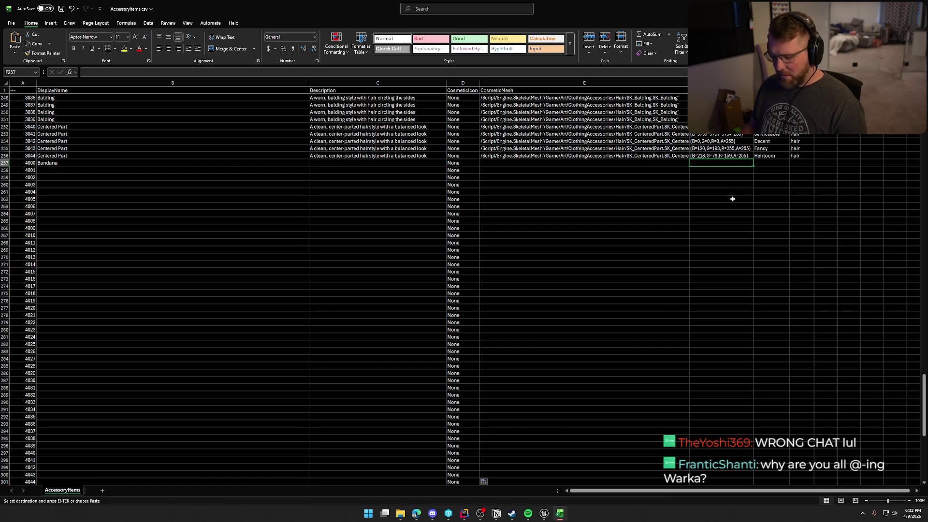
- Paste the colour and rarity block into each ten-row group from F257 down to F337
{"action": "key", "text": "ctrl+v"}
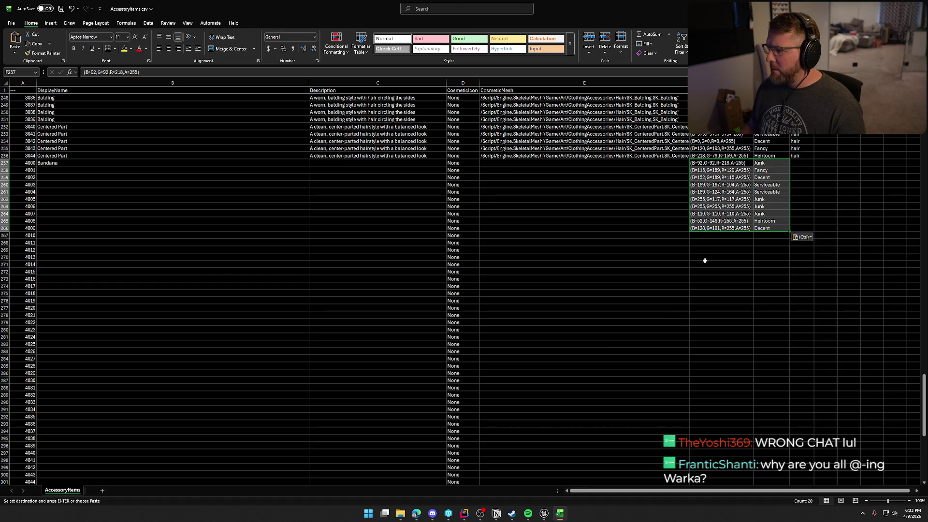
{"action": "left_click", "coordinate": [713, 235]}
{"action": "key", "text": "ctrl+v"}
{"action": "left_click", "coordinate": [714, 308]}
{"action": "key", "text": "ctrl+v"}
{"action": "left_click", "coordinate": [711, 380]}
{"action": "key", "text": "ctrl+v"}
{"action": "left_click", "coordinate": [729, 453]}
{"action": "key", "text": "ctrl+v"}
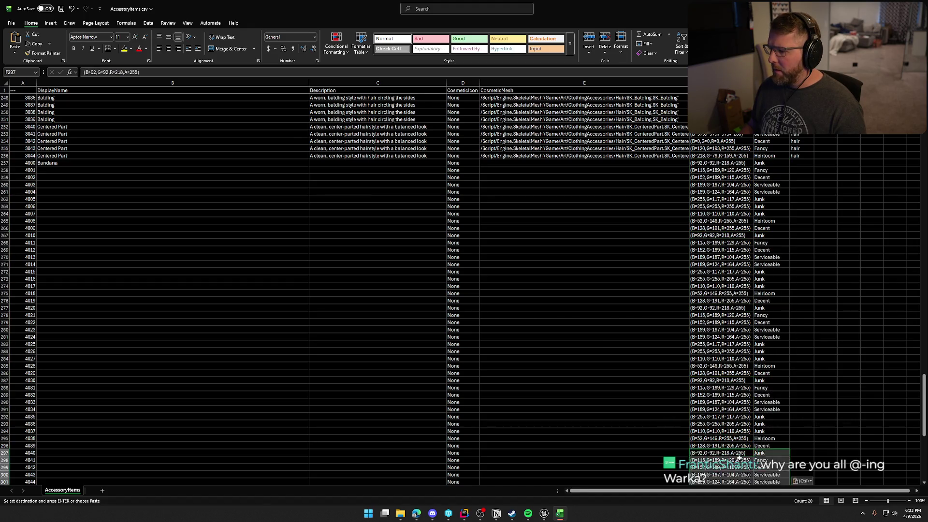
{"action": "scroll", "coordinate": [728, 423], "scroll_direction": "down", "scroll_amount": 5}
{"action": "left_click", "coordinate": [727, 417]}
{"action": "key", "text": "ctrl+v"}
{"action": "scroll", "coordinate": [750, 442], "scroll_direction": "down", "scroll_amount": 5}
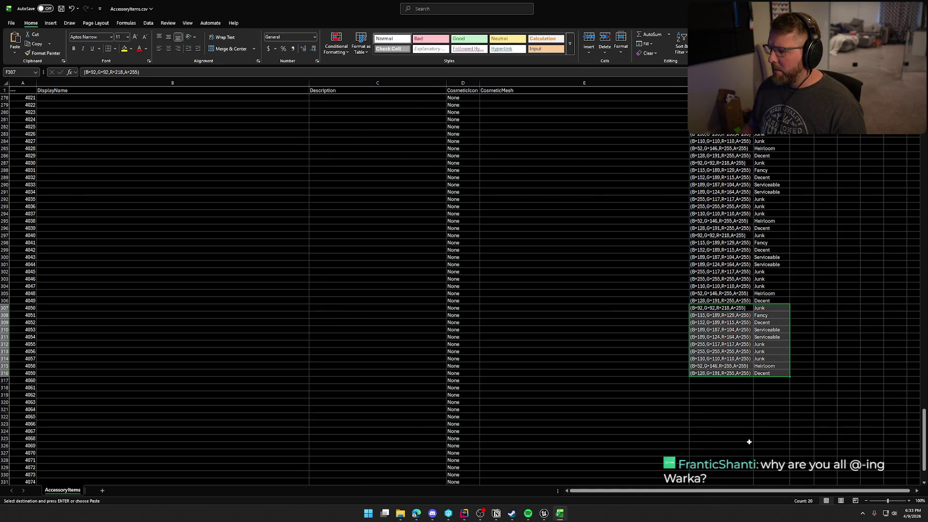
{"action": "left_click", "coordinate": [727, 382]}
{"action": "key", "text": "ctrl+v"}
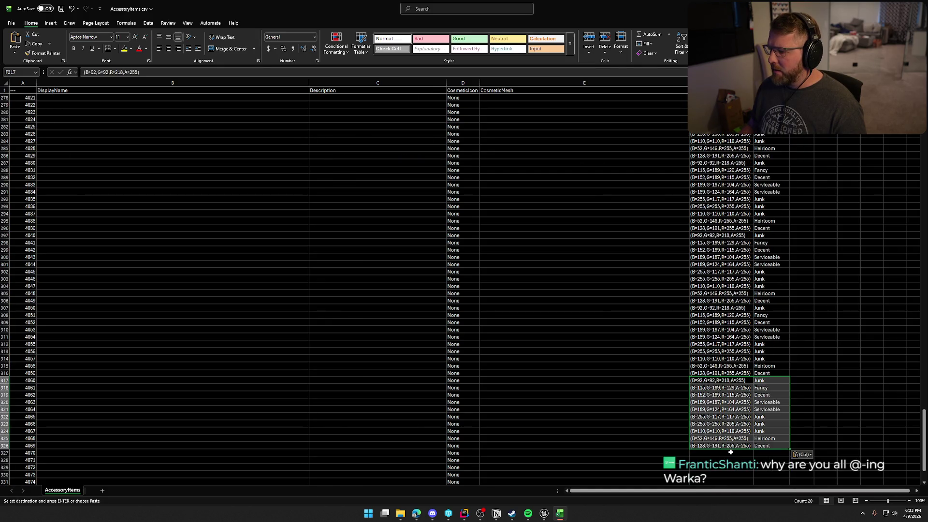
{"action": "left_click", "coordinate": [730, 452]}
{"action": "key", "text": "ctrl+v"}
{"action": "scroll", "coordinate": [706, 450], "scroll_direction": "down", "scroll_amount": 4}
{"action": "left_click", "coordinate": [713, 441]}
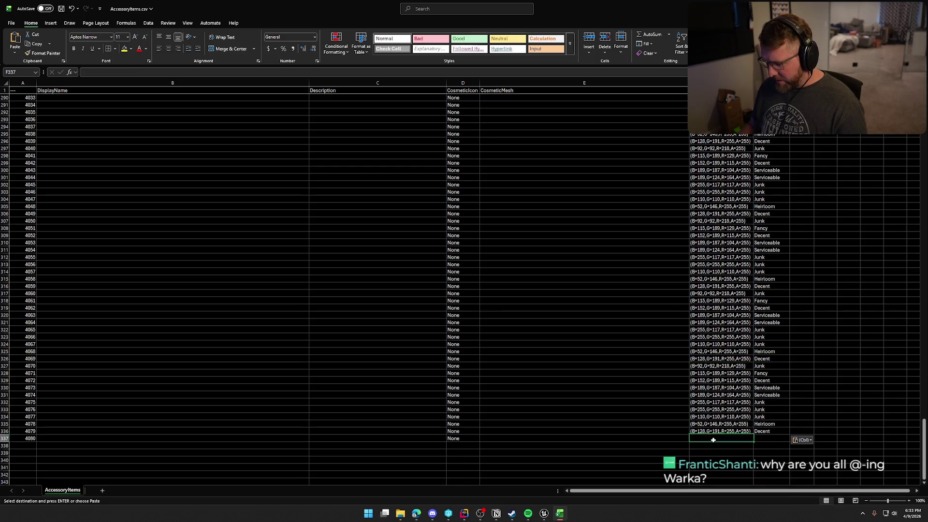
{"action": "key", "text": "ctrl+v"}
- Clear the overflow rows F338:G346 and set item 4080's rarity to Heirloom
{"action": "scroll", "coordinate": [754, 449], "scroll_direction": "down", "scroll_amount": 4}
{"action": "left_click_drag", "start_coordinate": [773, 416], "coordinate": [715, 359]}
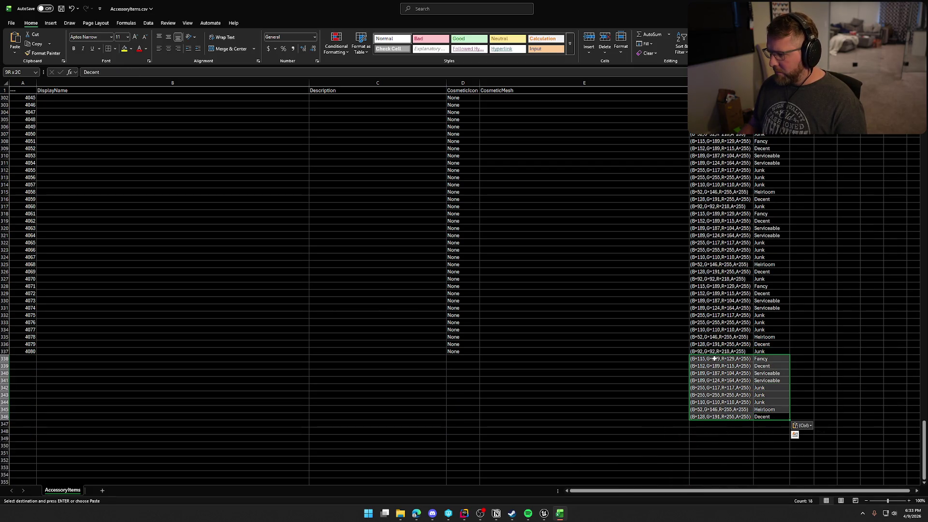
{"action": "key", "text": "Delete"}
{"action": "left_click", "coordinate": [764, 353]}
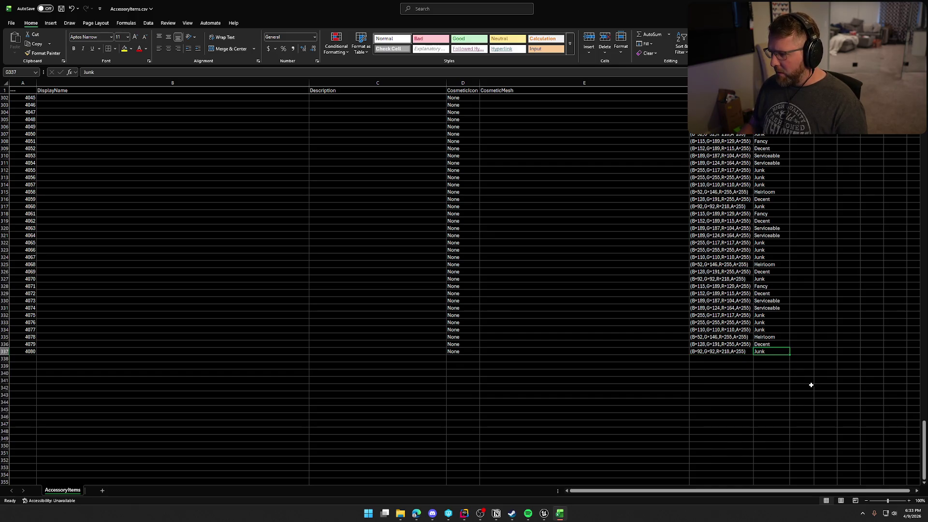
{"action": "type", "text": "Her"}
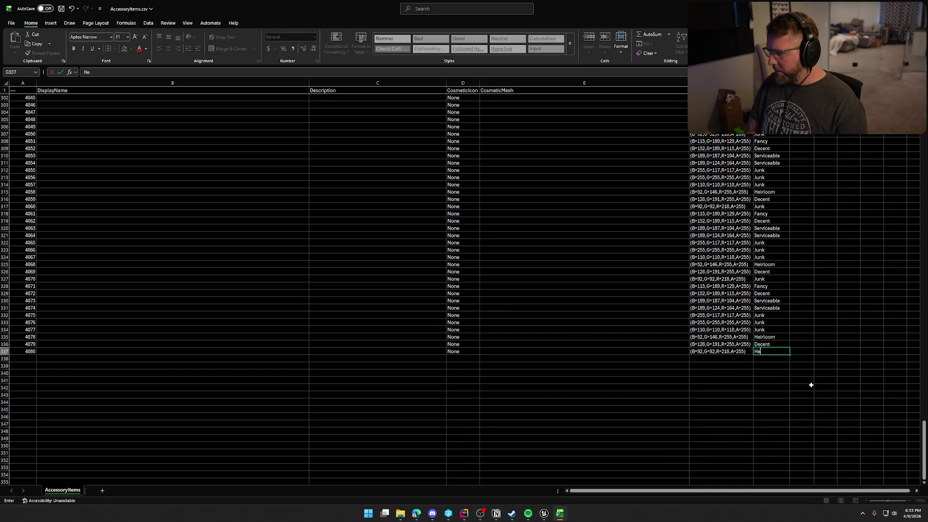
{"action": "key", "text": "Tab"}
{"action": "left_click", "coordinate": [811, 385]}
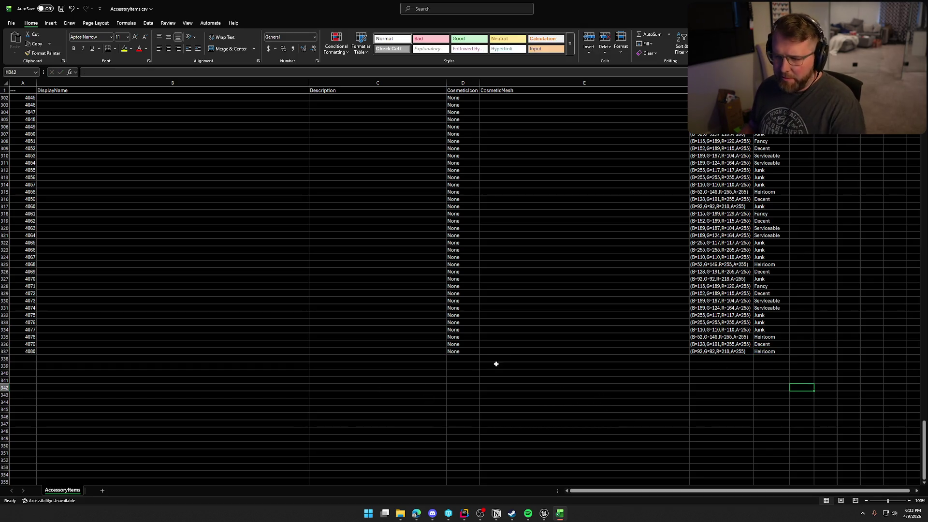
{"action": "scroll", "coordinate": [476, 350], "scroll_direction": "up", "scroll_amount": 12}
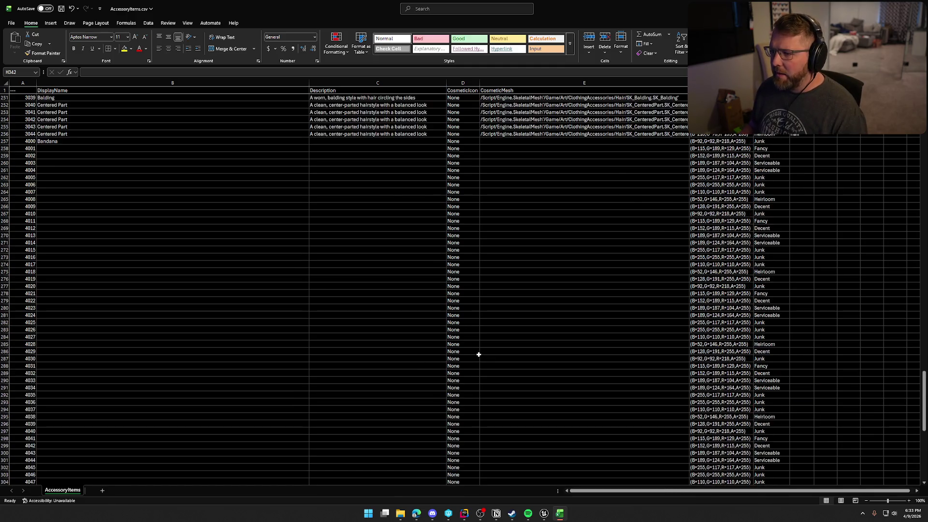
{"action": "scroll", "coordinate": [503, 357], "scroll_direction": "down", "scroll_amount": 3}
{"action": "scroll", "coordinate": [522, 366], "scroll_direction": "down", "scroll_amount": 9}
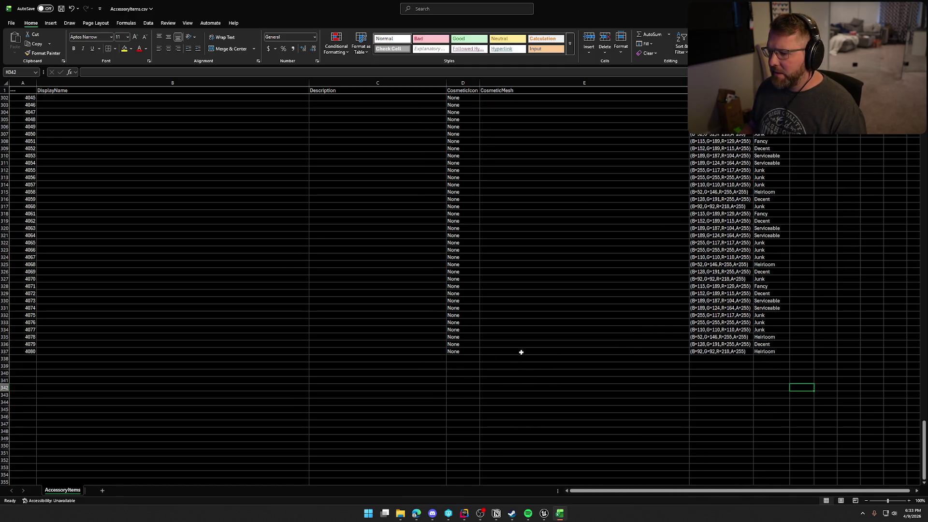
{"action": "scroll", "coordinate": [312, 308], "scroll_direction": "up", "scroll_amount": 17}
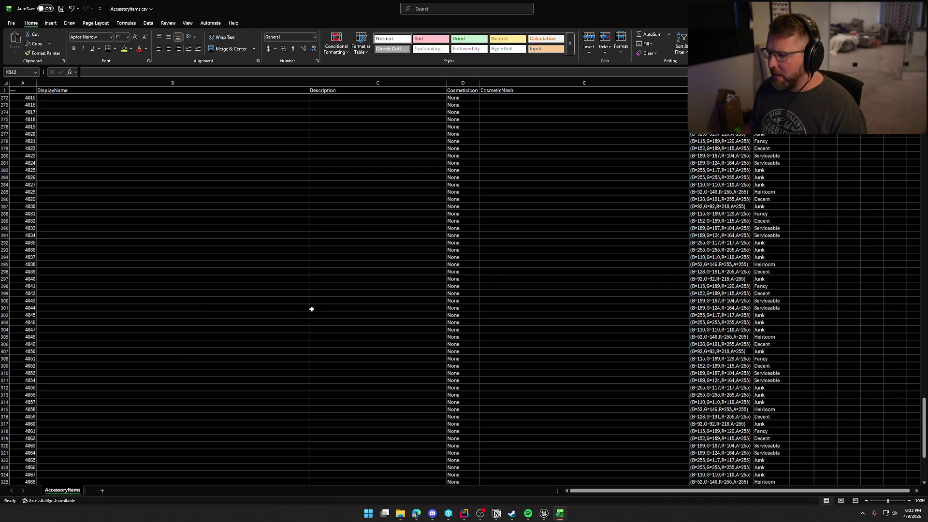
{"action": "scroll", "coordinate": [312, 309], "scroll_direction": "up", "scroll_amount": 1}
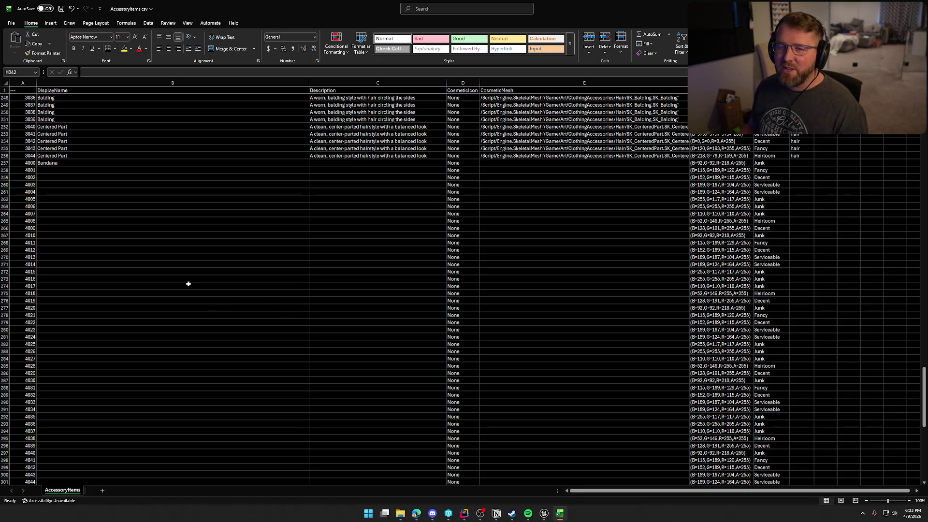
- Rename item 4000's display name from Bandana to Outlaw Bandana
{"action": "left_click", "coordinate": [56, 163]}
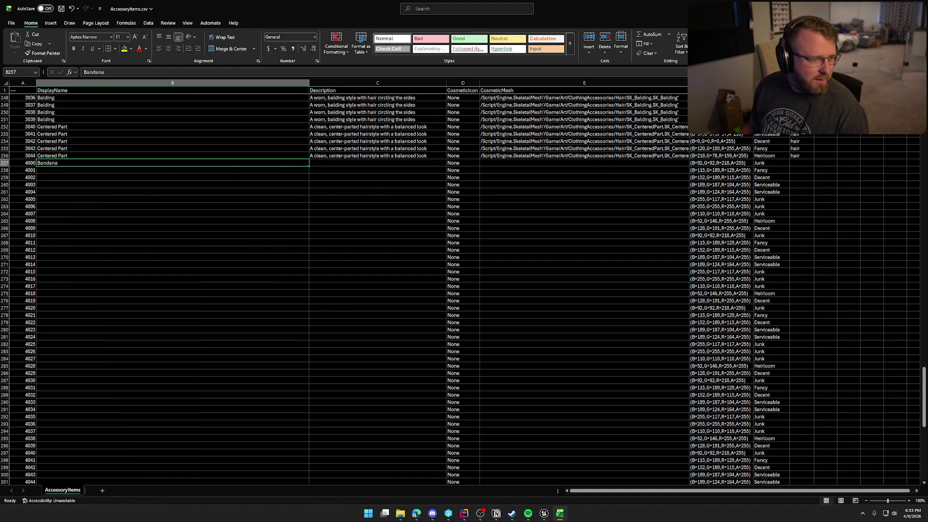
{"action": "key", "text": "alt+Tab"}
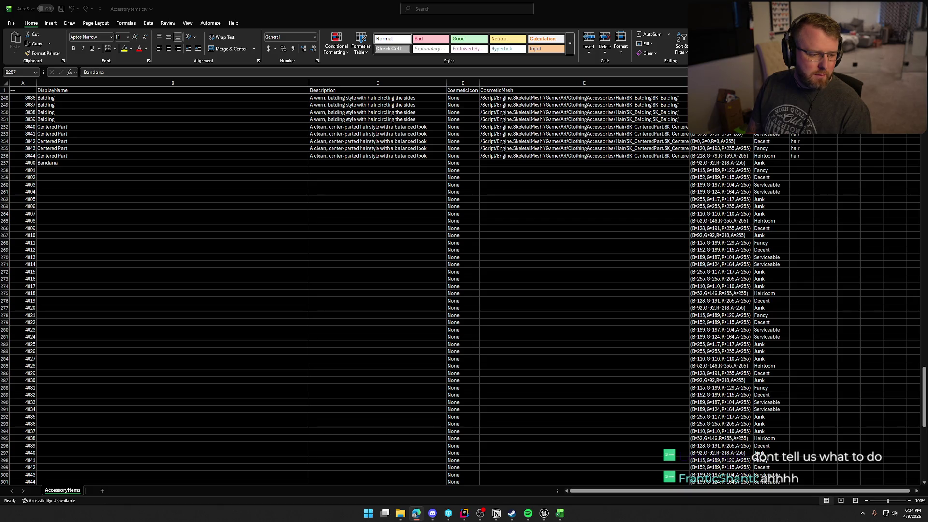
{"action": "left_click", "coordinate": [63, 163]}
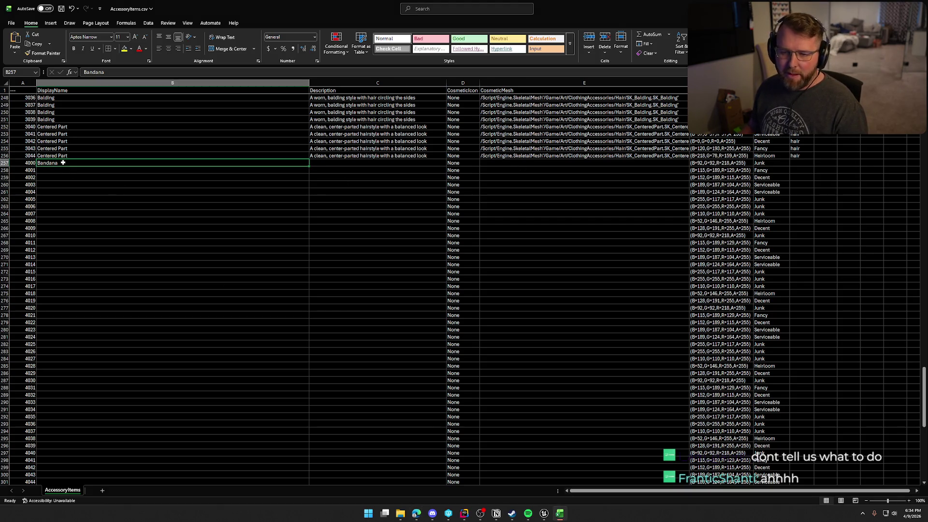
{"action": "double_click", "coordinate": [63, 163]}
{"action": "key", "text": "Home"}
{"action": "type", "text": "Outlaw"}
{"action": "key", "text": "Return"}
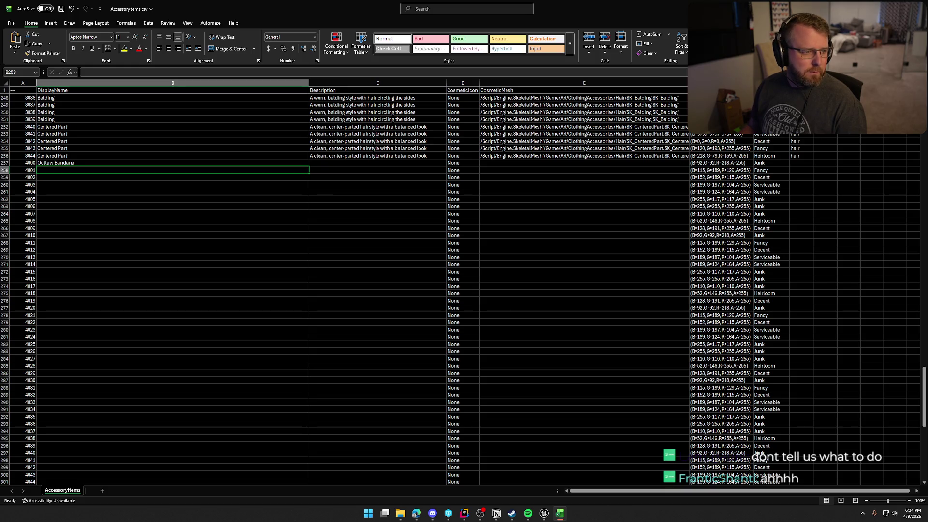
- Paste the description 'A rugged bandana worn high for cover' into C257
{"action": "key", "text": "alt+Tab"}
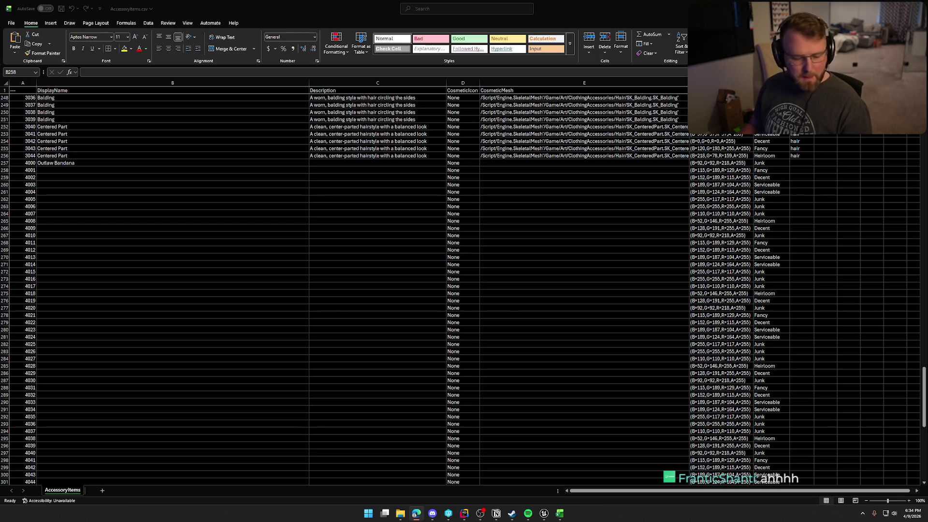
{"action": "left_click", "coordinate": [344, 162]}
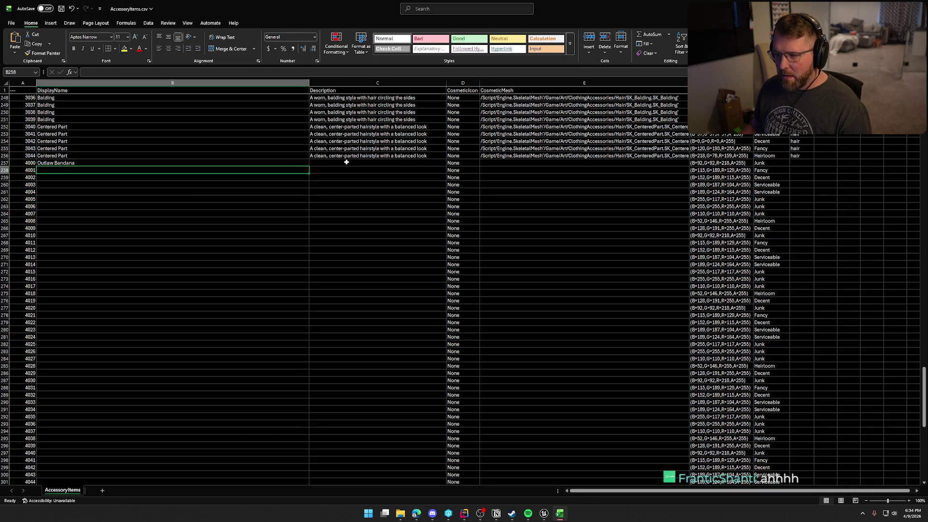
{"action": "key", "text": "ctrl+v"}
{"action": "double_click", "coordinate": [405, 165]}
- Correct the bandana description and paste the SK_Bandana mesh path into E257
{"action": "type", "text": "r"}
{"action": "left_click", "coordinate": [324, 199]}
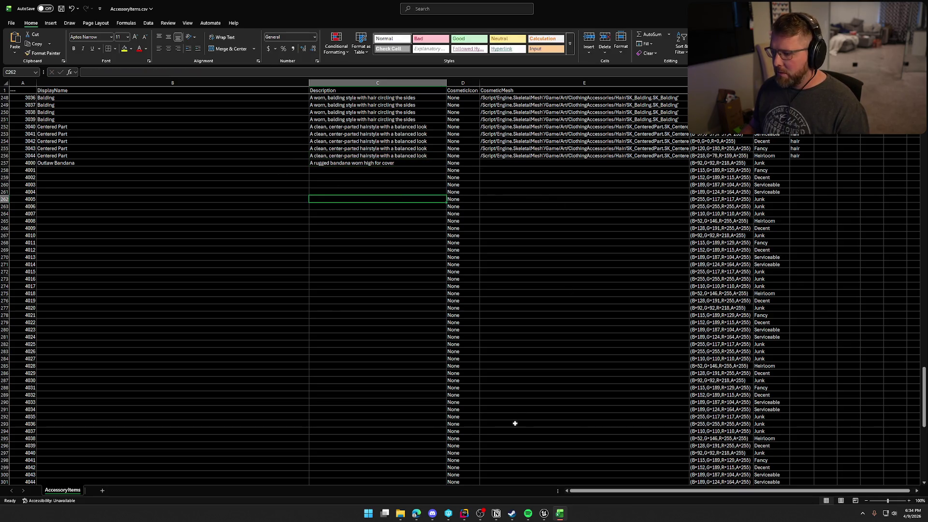
{"action": "left_click", "coordinate": [544, 514]}
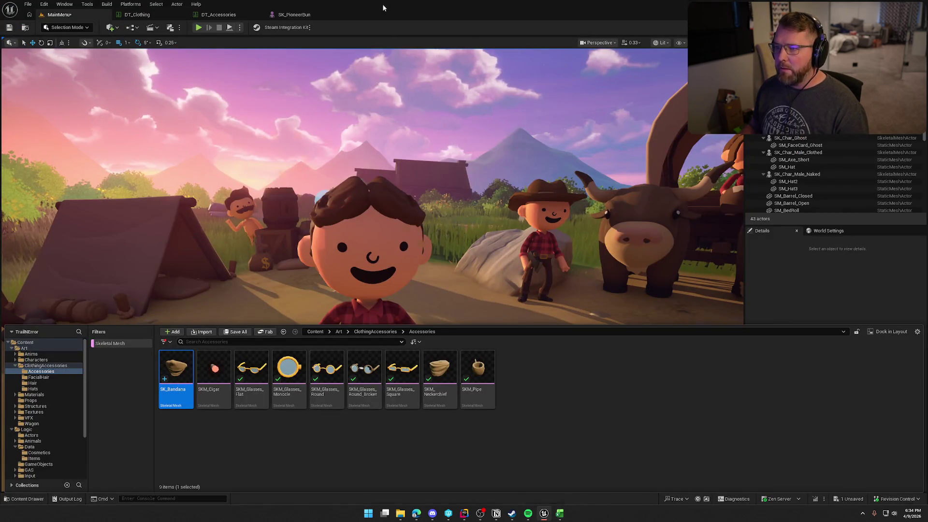
{"action": "key", "text": "alt+Tab"}
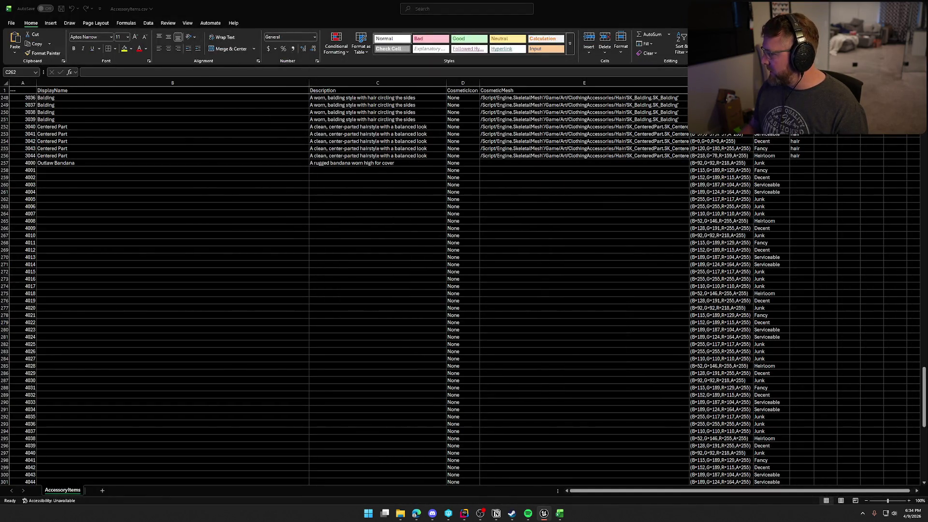
{"action": "left_click", "coordinate": [514, 163]}
{"action": "type", "text": "/Script/Engine.SkeletalMesh'/Game/Art/ClothingAccessories/Accessories/SK_Bandana.SK_Bandana'"}
- Fill the Outlaw Bandana entry B257:E257 down to items 4001–4009
{"action": "mouse_move", "coordinate": [68, 162]}
{"action": "left_mouse_down"}
{"action": "mouse_move", "coordinate": [667, 163]}
{"action": "mouse_move", "coordinate": [691, 167]}
{"action": "mouse_move", "coordinate": [689, 231]}
{"action": "left_mouse_up"}
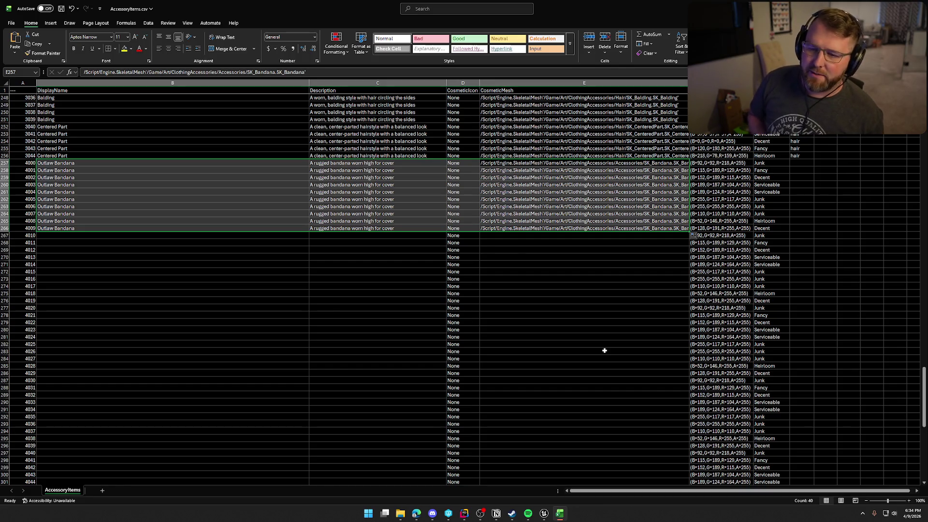
{"action": "left_click", "coordinate": [73, 242]}
{"action": "left_click", "coordinate": [76, 235]}
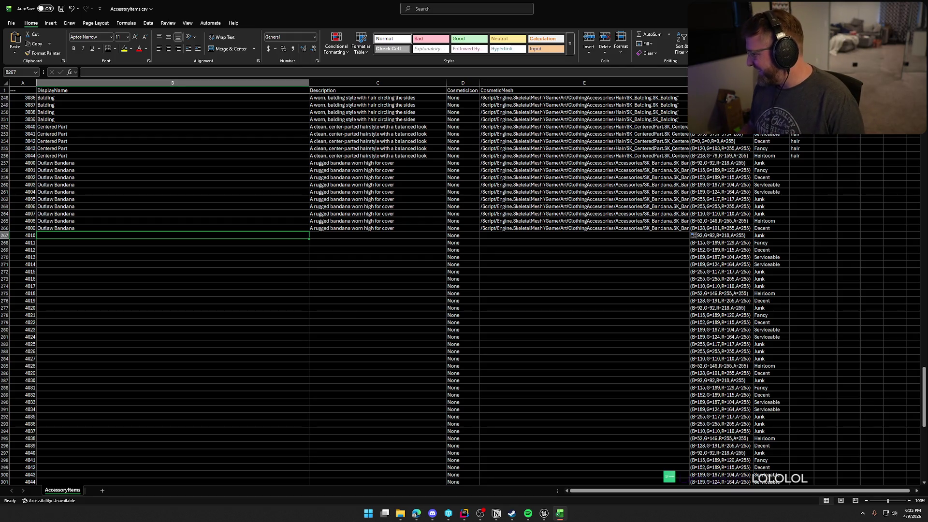
{"action": "key", "text": "alt+Tab"}
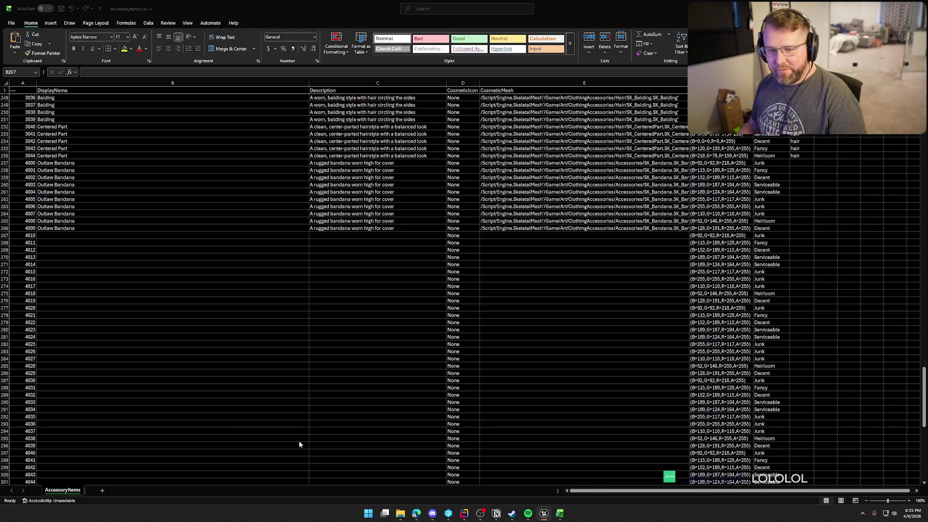
{"action": "key", "text": "alt+Tab"}
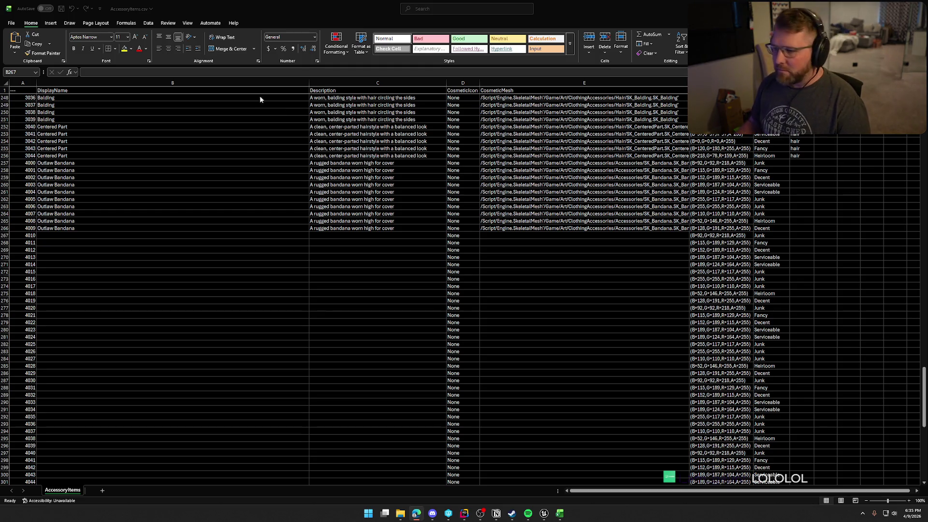
{"action": "key", "text": "alt+Tab"}
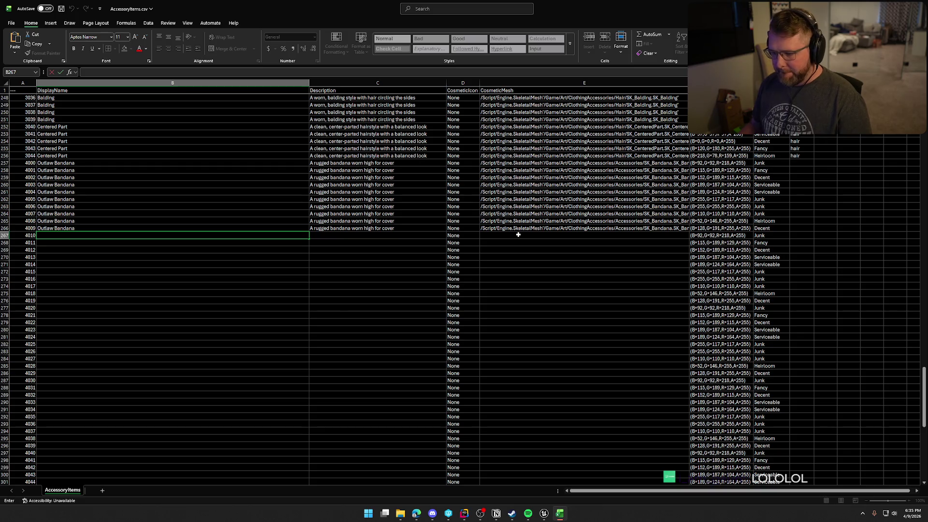
- Enter item 4010 as Flat Glasses with the SKM_Glasses_Flat mesh path and clean-frame description
{"action": "type", "text": "Flat Glasses"}
{"action": "key", "text": "Return"}
{"action": "left_click", "coordinate": [518, 235]}
{"action": "type", "text": "/Script/Engine.SkeletalMesh'/Game/Art/ClothingAccessories/Accessories/SKM_Glasses_Flat.SKM_Glasses_Flat'"}
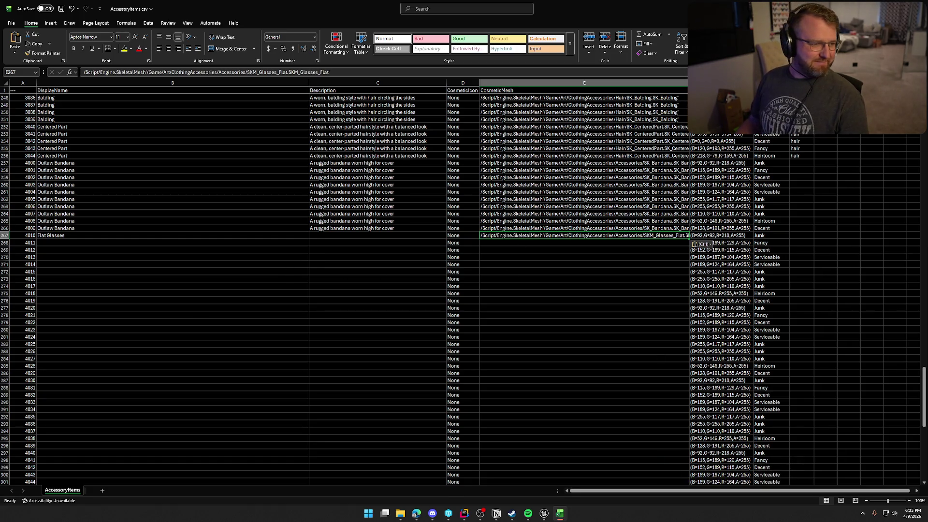
{"action": "key", "text": "alt+Tab"}
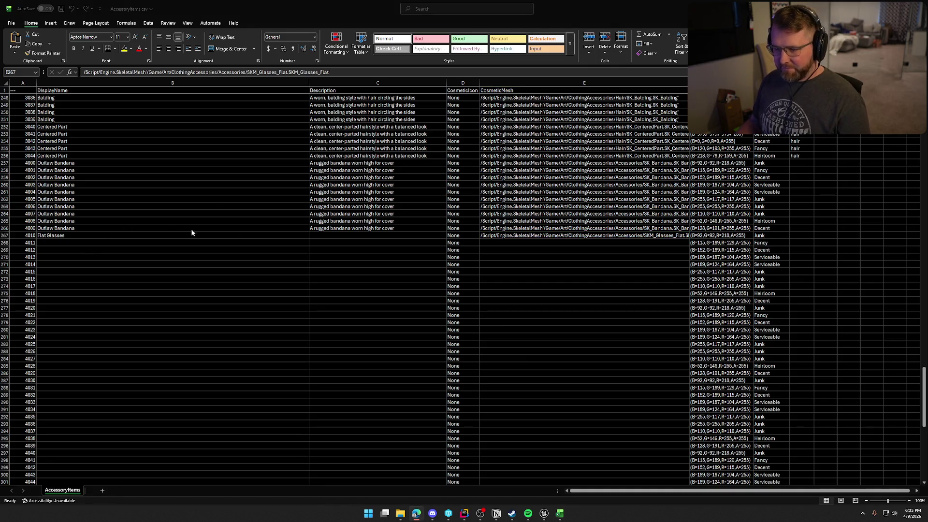
{"action": "left_click", "coordinate": [350, 236]}
{"action": "type", "text": "A pair of simple flat glasses with a clean frame"}
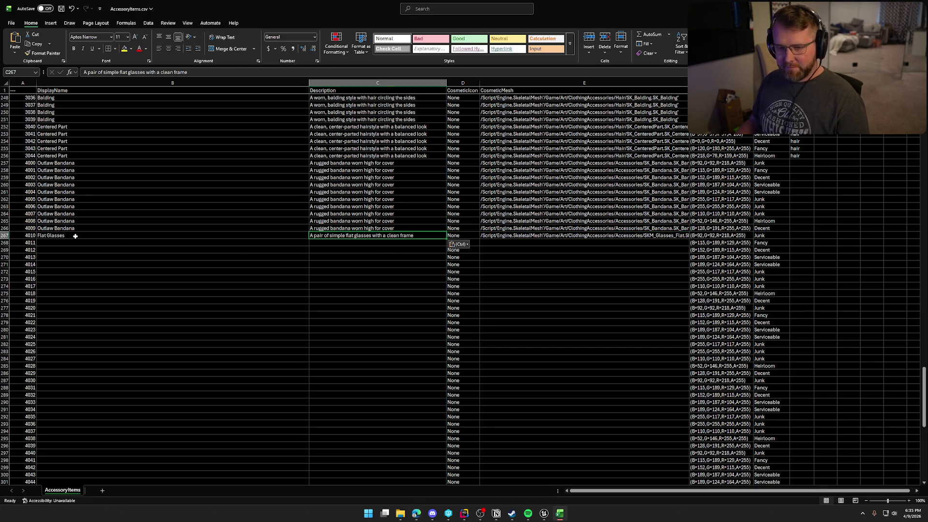
- Copy the Flat Glasses entry B267:E267 down through item 4019
{"action": "left_click", "coordinate": [74, 235]}
{"action": "left_click", "coordinate": [530, 236], "text": "shift"}
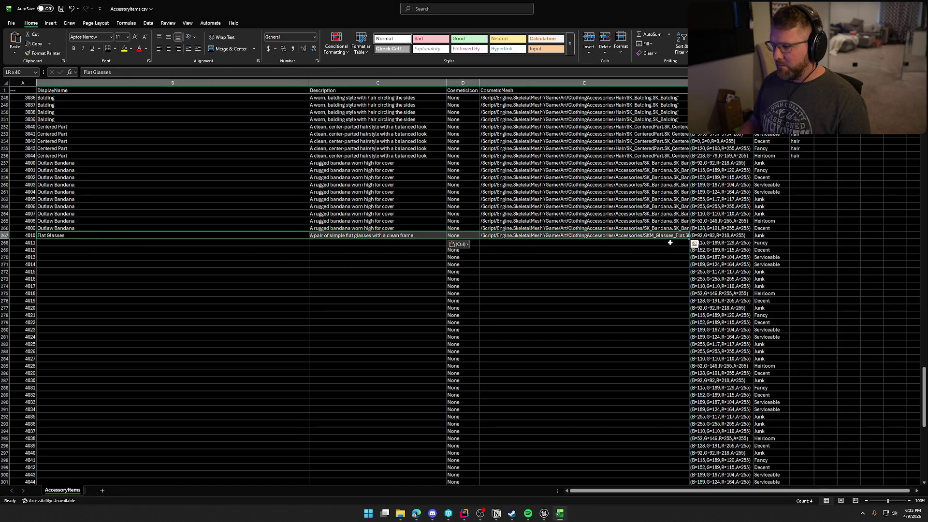
{"action": "mouse_move", "coordinate": [689, 238]}
{"action": "left_mouse_down"}
{"action": "mouse_move", "coordinate": [690, 302]}
{"action": "mouse_move", "coordinate": [674, 321]}
{"action": "left_mouse_up"}
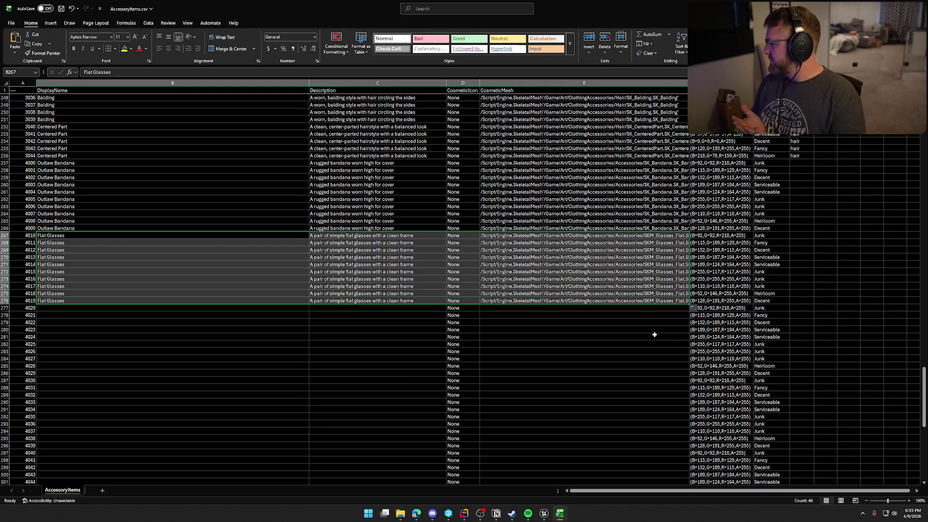
{"action": "left_click", "coordinate": [416, 514]}
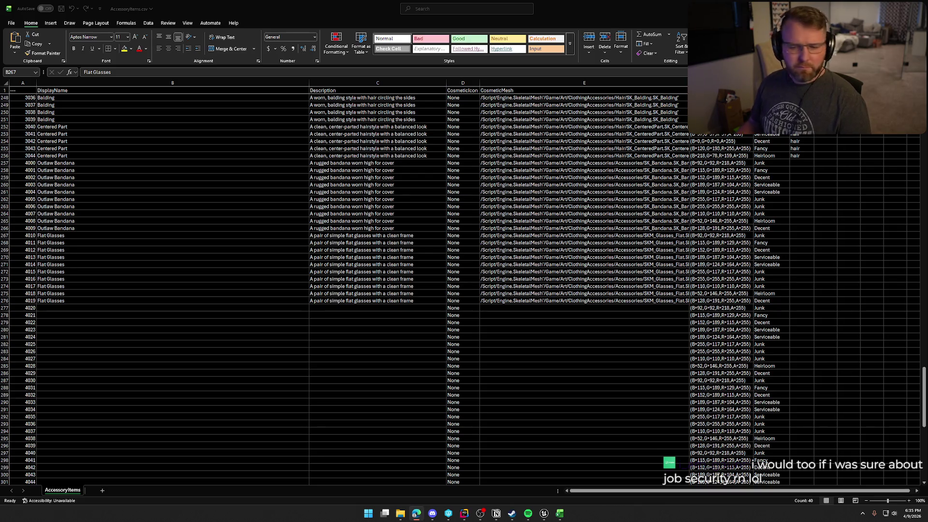
- Enter item 4020 as Monocle with its mesh path and 'A classic monocle with a refined touch'
{"action": "left_click", "coordinate": [68, 307]}
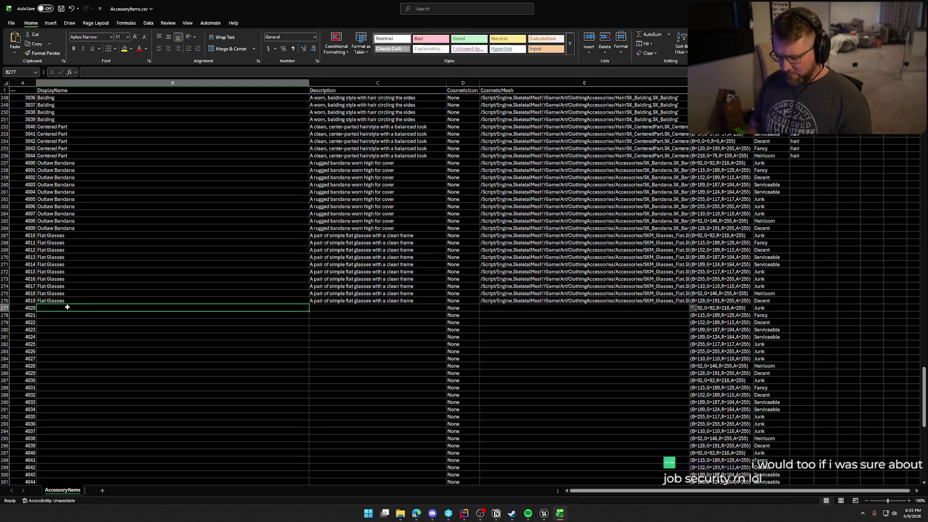
{"action": "type", "text": "Monocle"}
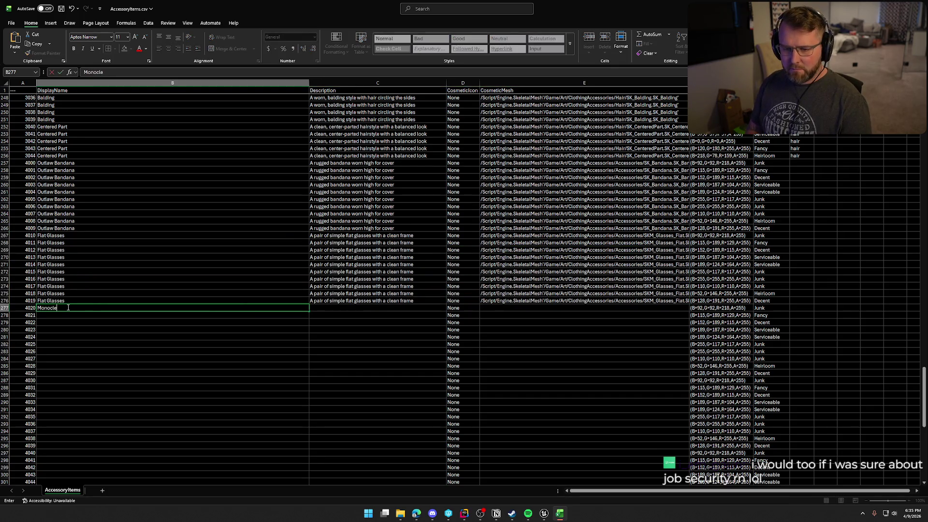
{"action": "key", "text": "Return"}
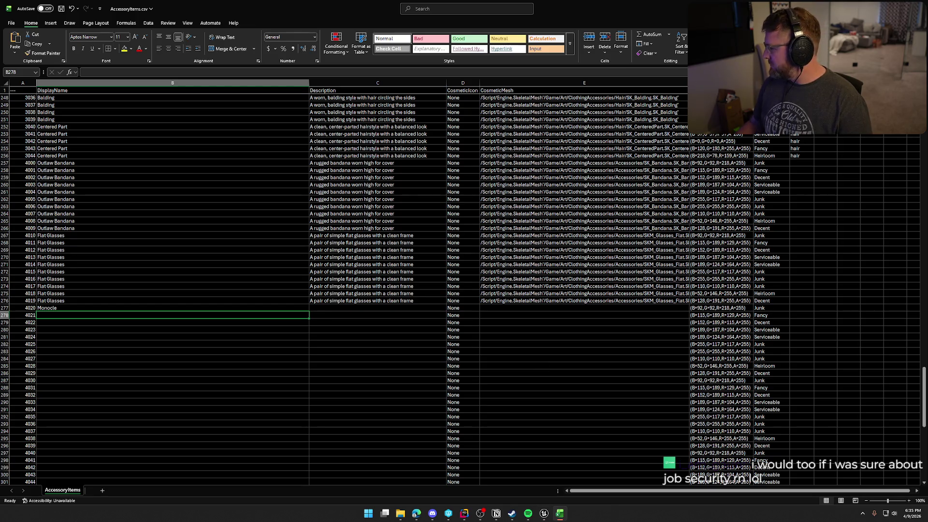
{"action": "key", "text": "alt+Tab"}
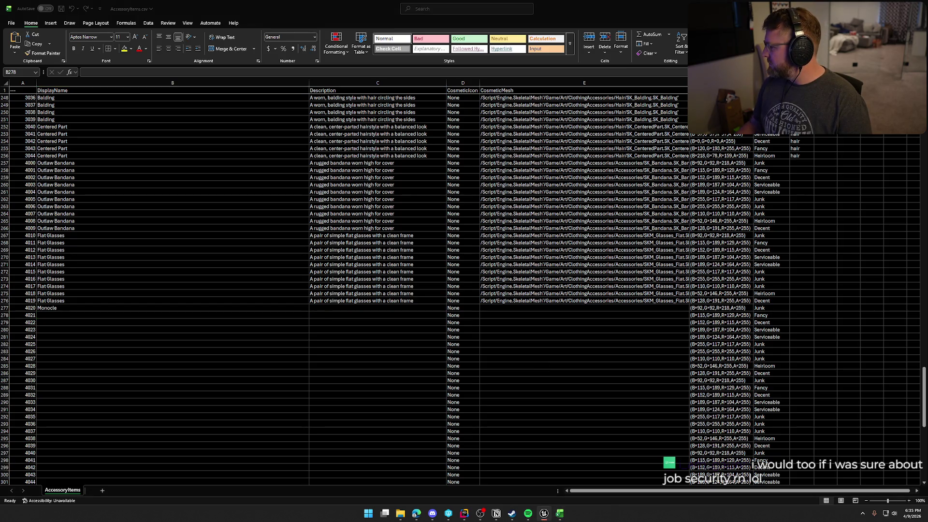
{"action": "key", "text": "alt+Tab"}
{"action": "left_click", "coordinate": [546, 308]}
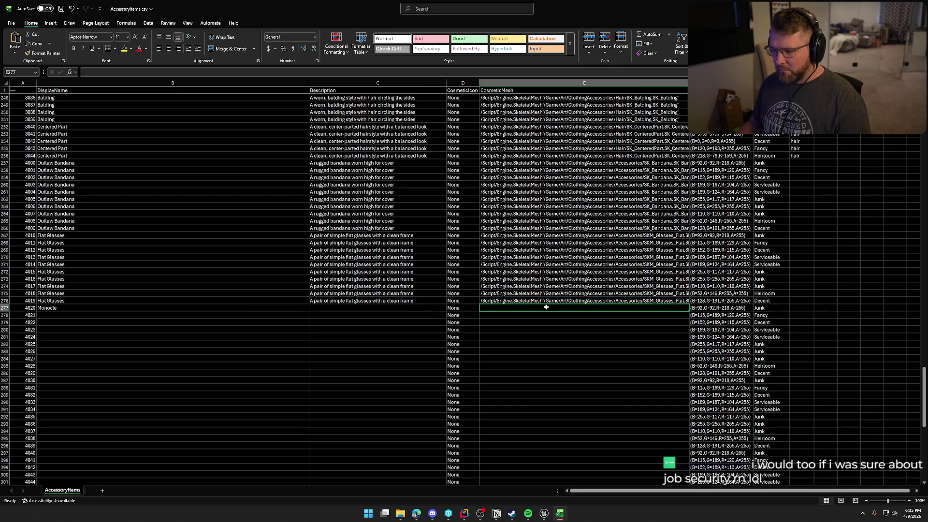
{"action": "type", "text": "/Script/Engine.SkeletalMesh'/Game/Art/ClothingAccessories/Accessories/SKM_Glasses_Monocle.SKM_Glasses_Monocle'"}
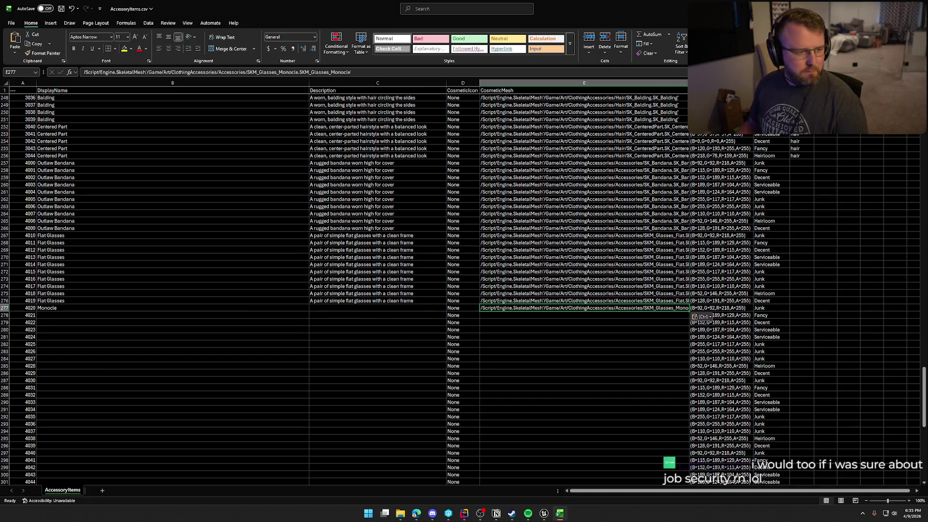
{"action": "key", "text": "alt+Tab"}
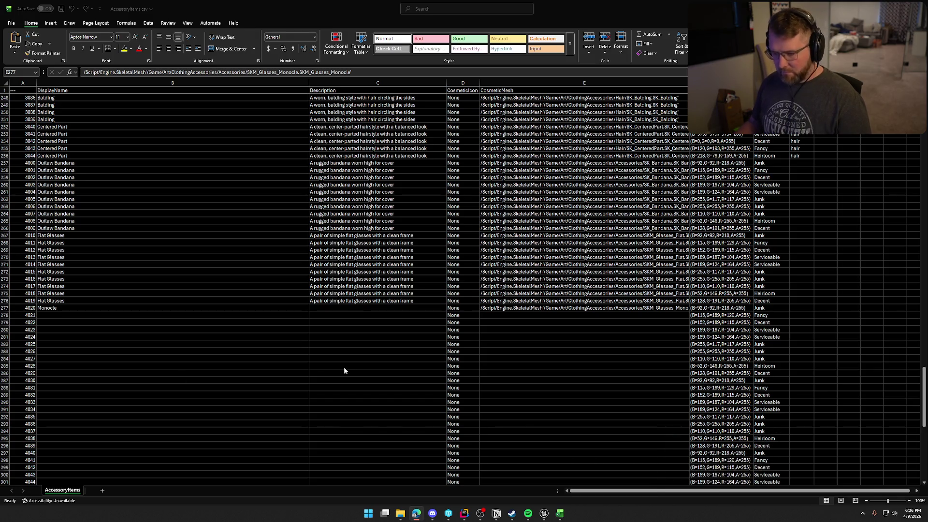
{"action": "left_click", "coordinate": [361, 311]}
{"action": "type", "text": "A classic monocle with a refined touch"}
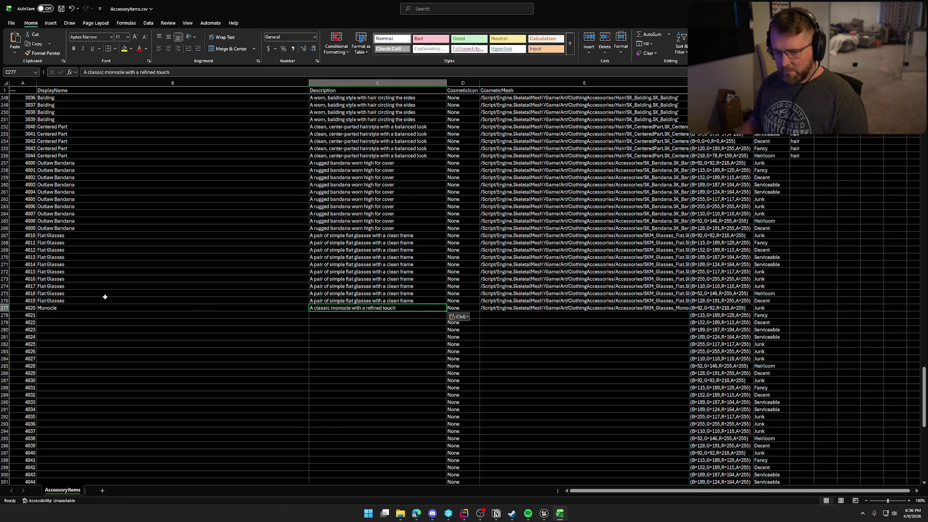
- Copy the Monocle entry B277:E277 down through item 4029 in row 286
{"action": "left_click", "coordinate": [63, 308]}
{"action": "mouse_move", "coordinate": [530, 302]}
{"action": "left_mouse_down"}
{"action": "mouse_move", "coordinate": [643, 323]}
{"action": "mouse_move", "coordinate": [688, 315]}
{"action": "mouse_move", "coordinate": [686, 377]}
{"action": "left_mouse_up"}
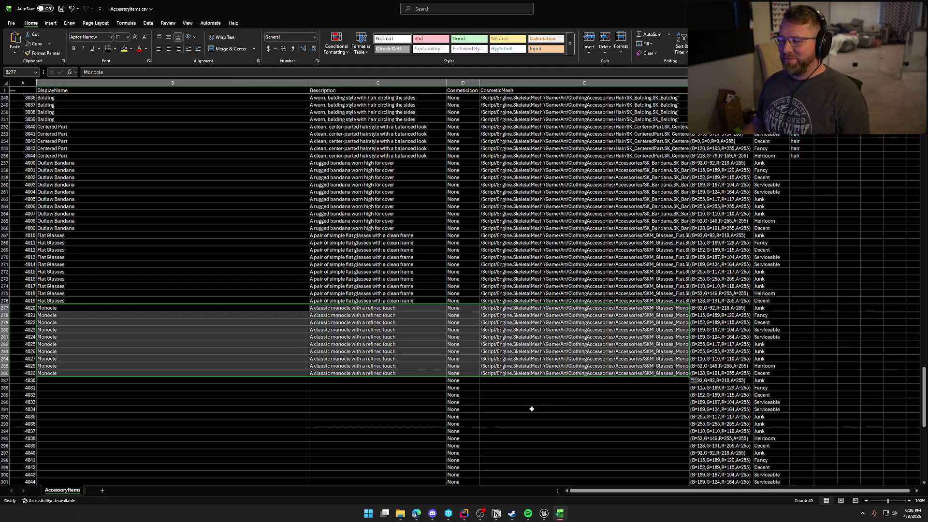
{"action": "scroll", "coordinate": [531, 409], "scroll_direction": "down", "scroll_amount": 4}
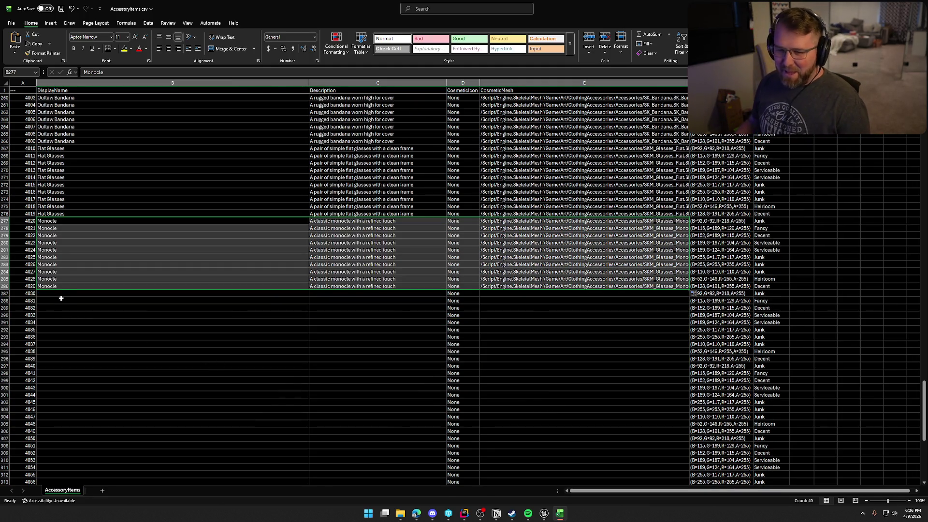
{"action": "left_click", "coordinate": [60, 296]}
{"action": "scroll", "coordinate": [132, 333], "scroll_direction": "down", "scroll_amount": 5}
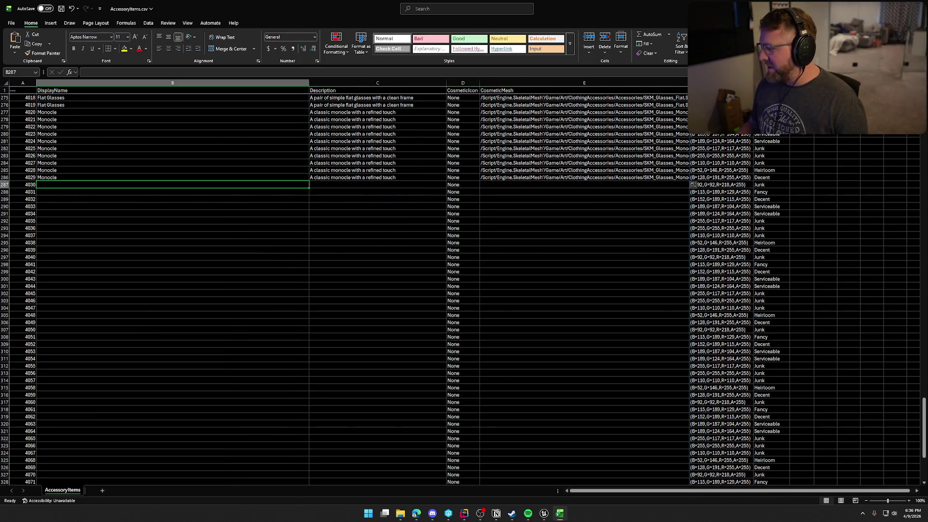
{"action": "key", "text": "alt+Tab"}
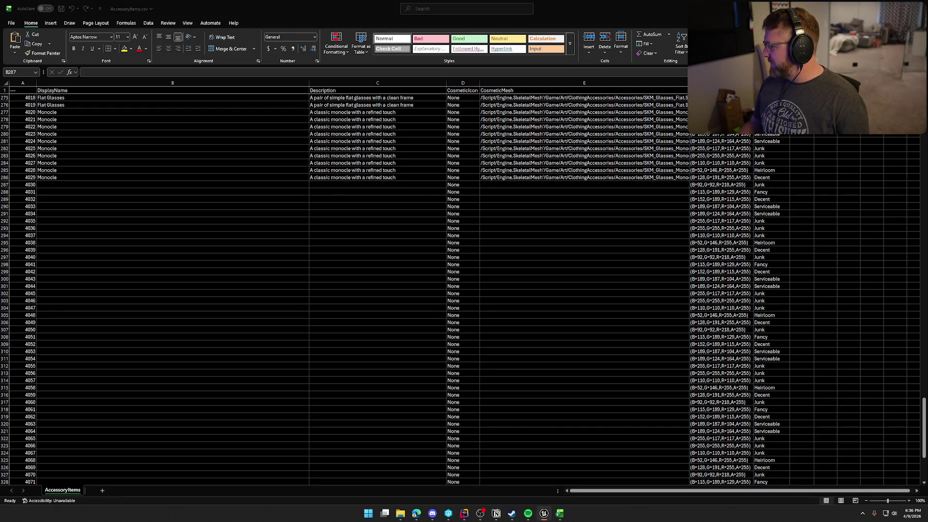
{"action": "key", "text": "alt+Tab"}
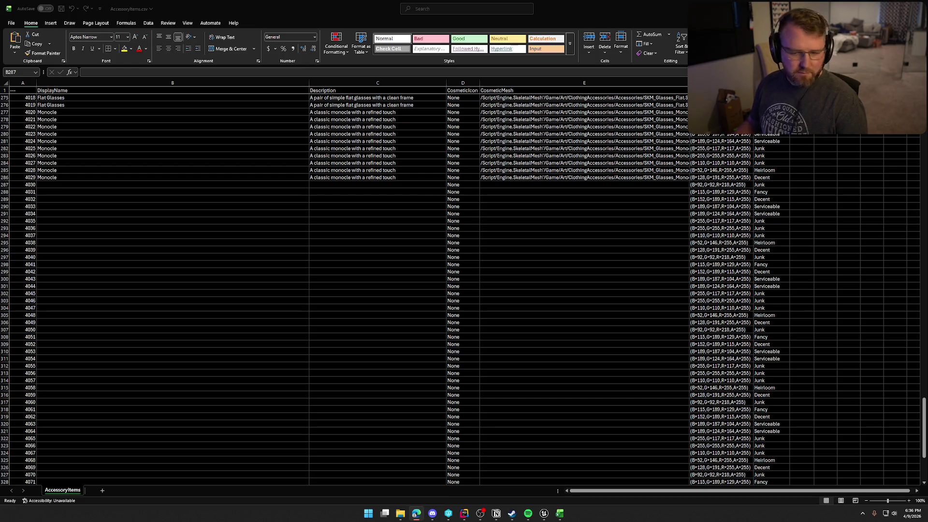
{"action": "left_click", "coordinate": [94, 184]}
- Enter Round Glasses in B287 with the SKM_Glasses_Round mesh path and the timeless-look description
{"action": "type", "text": "Ro"}
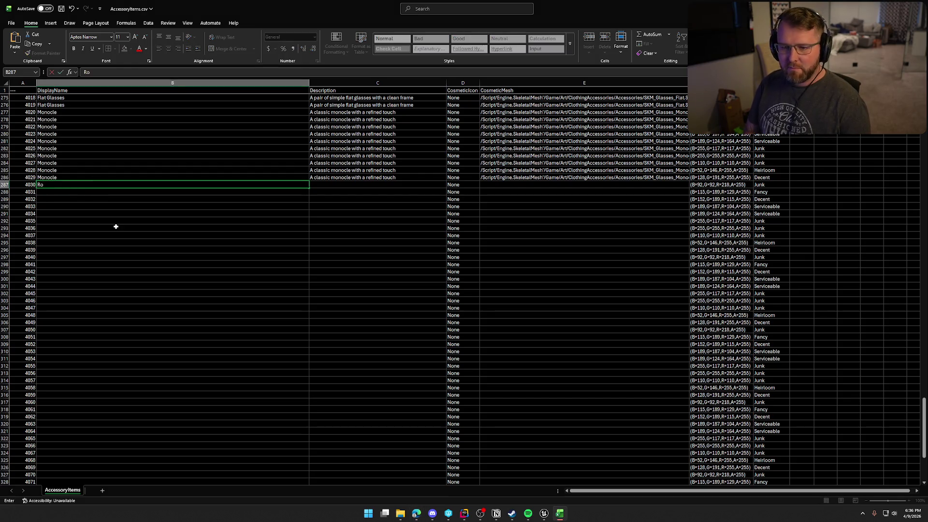
{"action": "type", "text": "und Glasses"}
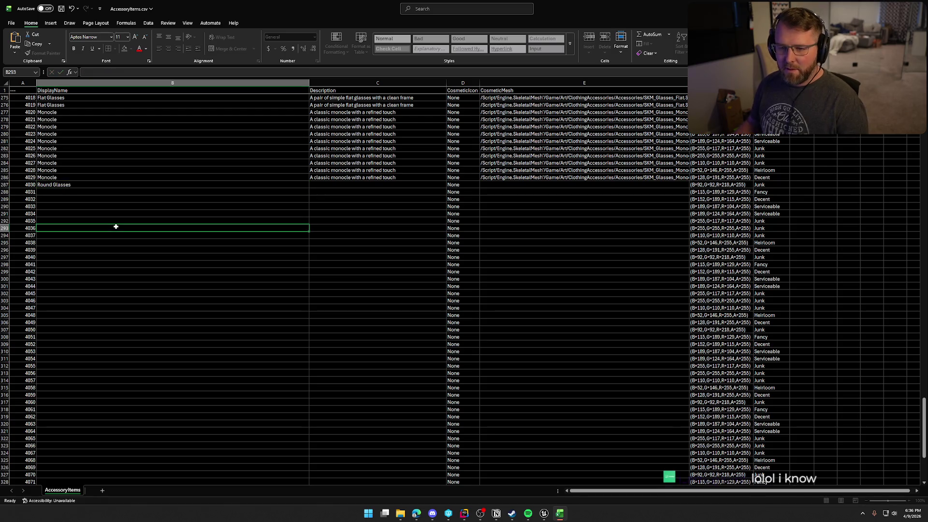
{"action": "left_click", "coordinate": [116, 226]}
{"action": "left_click", "coordinate": [357, 184]}
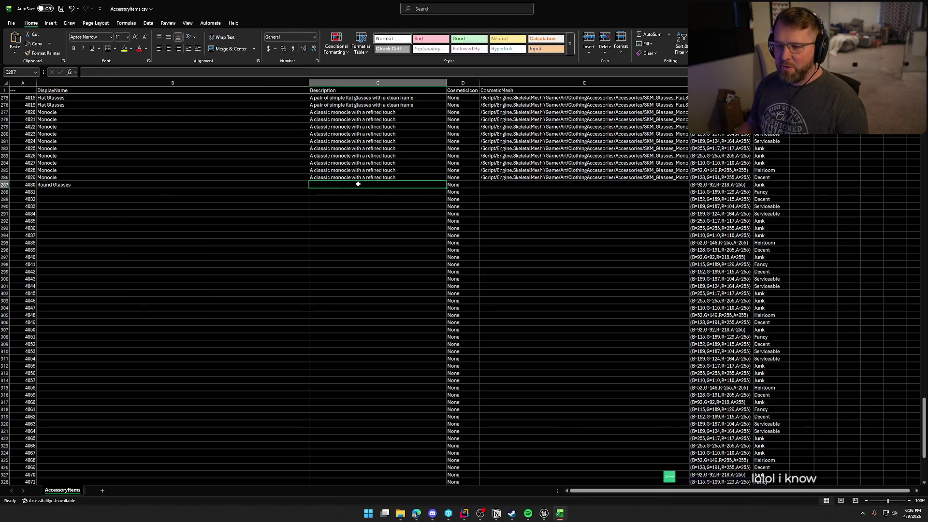
{"action": "left_click", "coordinate": [512, 187]}
{"action": "type", "text": "/Script/Engine.SkeletalMesh'/Game/Art/ClothingAccessories/Accessories/SKM_Glasses_Round.SKM_Glasses_Round'"}
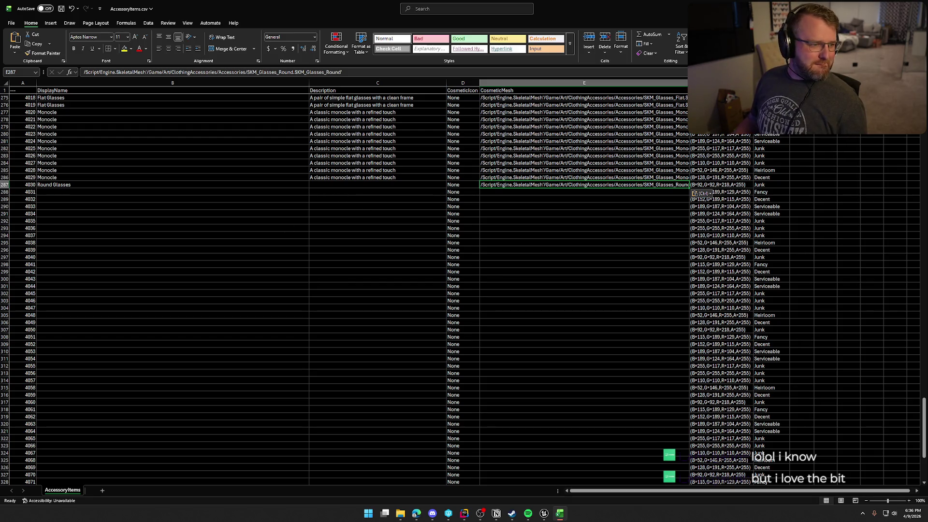
{"action": "key", "text": "alt+Tab"}
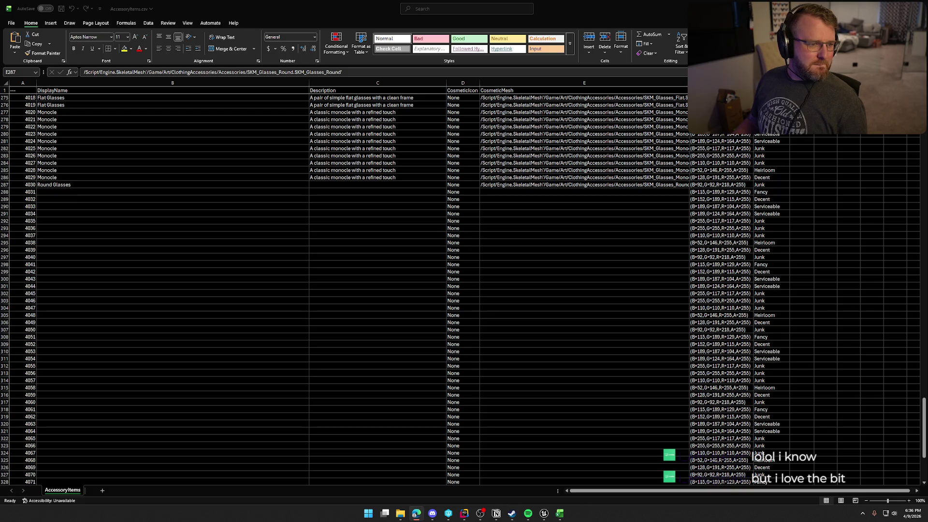
{"action": "key", "text": "alt+Tab"}
{"action": "left_click", "coordinate": [344, 184]}
{"action": "type", "text": "A pair of round glasses with a timeless look"}
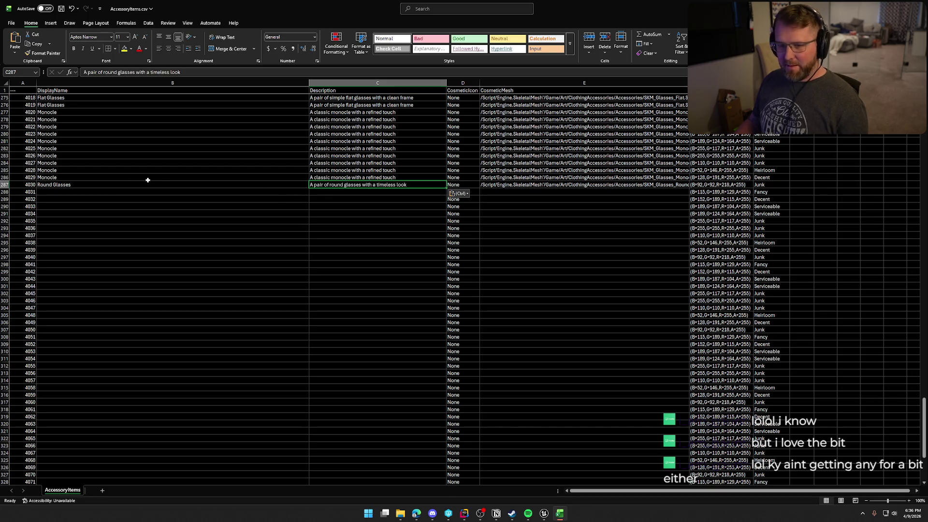
- Fill the Round Glasses entry B287:E287 down to row 296
{"action": "left_click", "coordinate": [116, 186]}
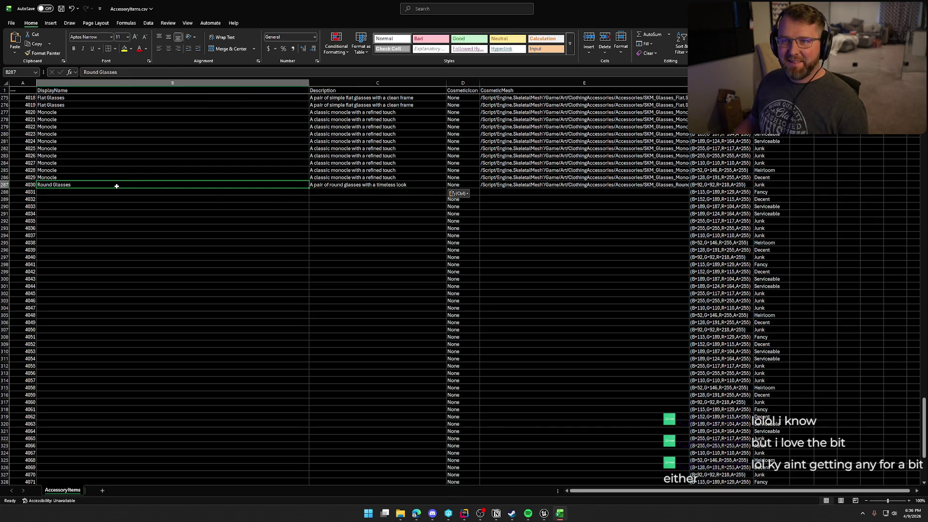
{"action": "left_click", "coordinate": [510, 187], "text": "shift"}
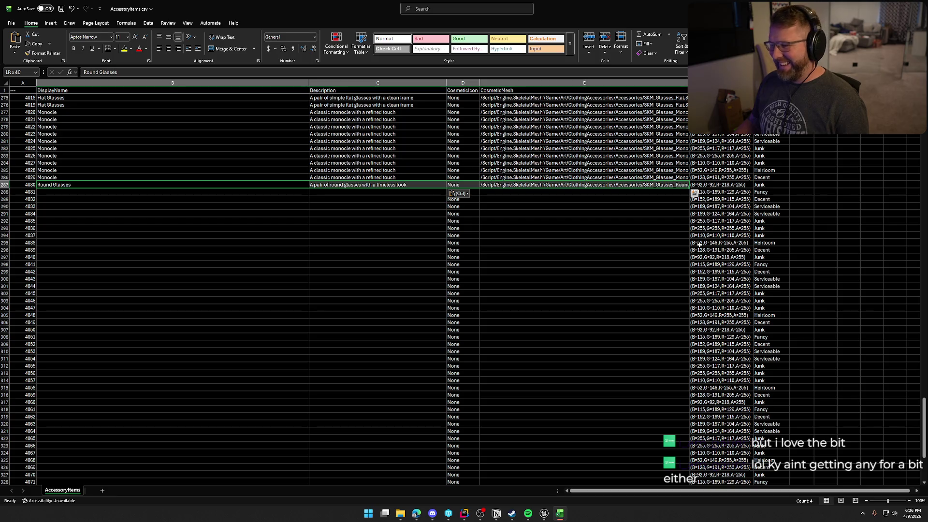
{"action": "mouse_move", "coordinate": [690, 187]}
{"action": "left_mouse_down"}
{"action": "mouse_move", "coordinate": [691, 237]}
{"action": "mouse_move", "coordinate": [681, 251]}
{"action": "left_mouse_up"}
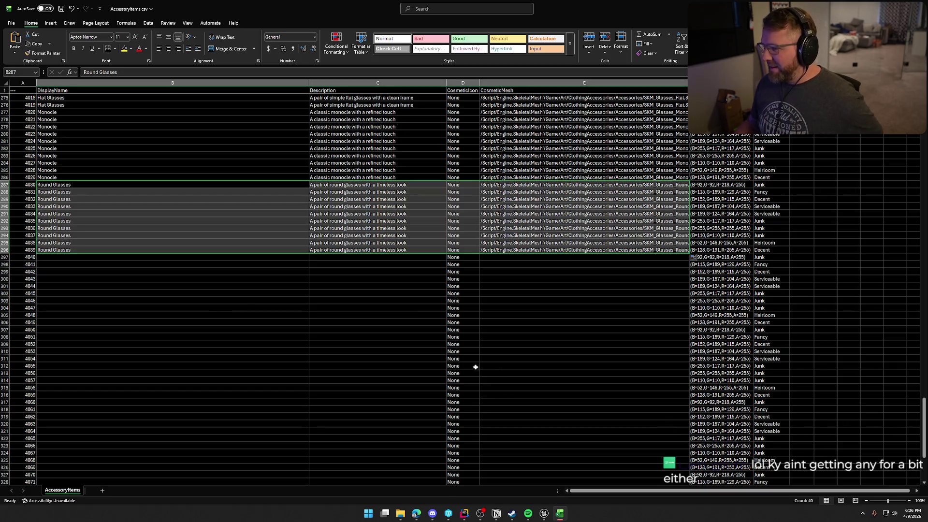
{"action": "left_click", "coordinate": [79, 264]}
{"action": "left_click", "coordinate": [80, 257]}
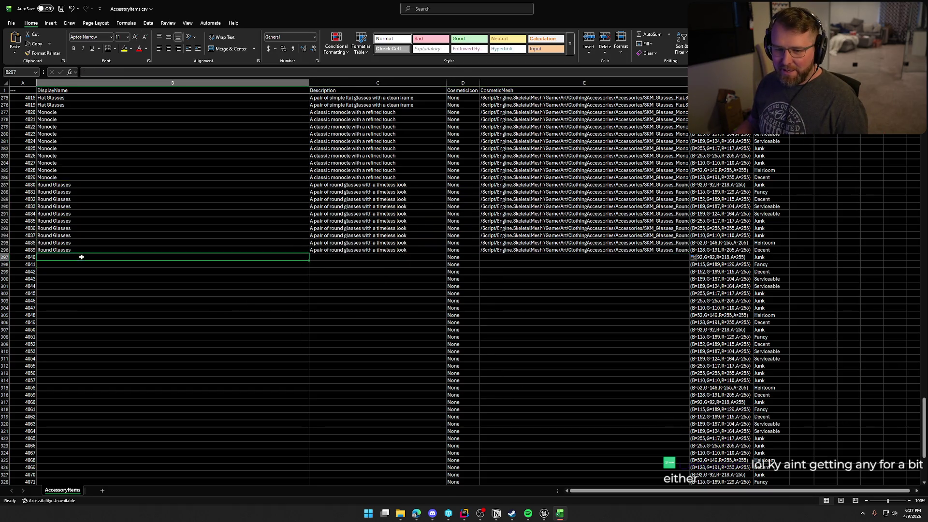
{"action": "scroll", "coordinate": [205, 295], "scroll_direction": "down", "scroll_amount": 4}
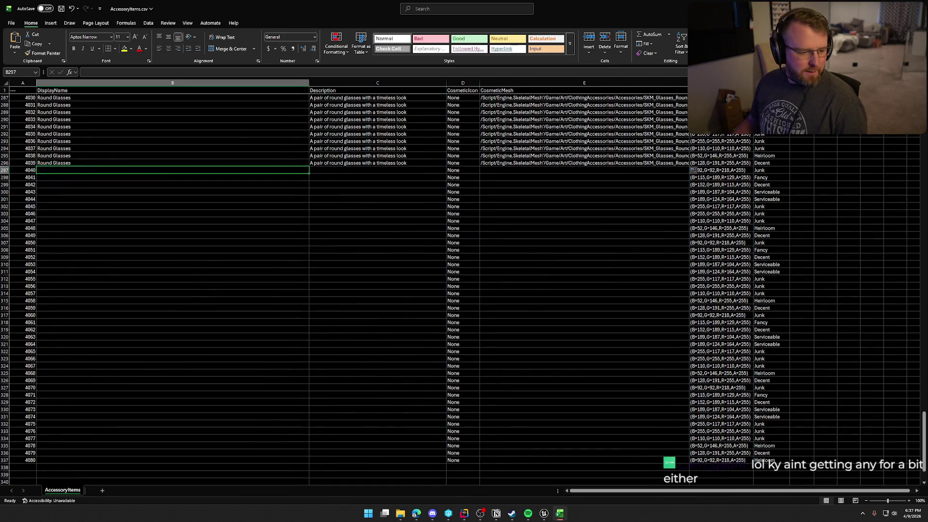
{"action": "key", "text": "alt+Tab"}
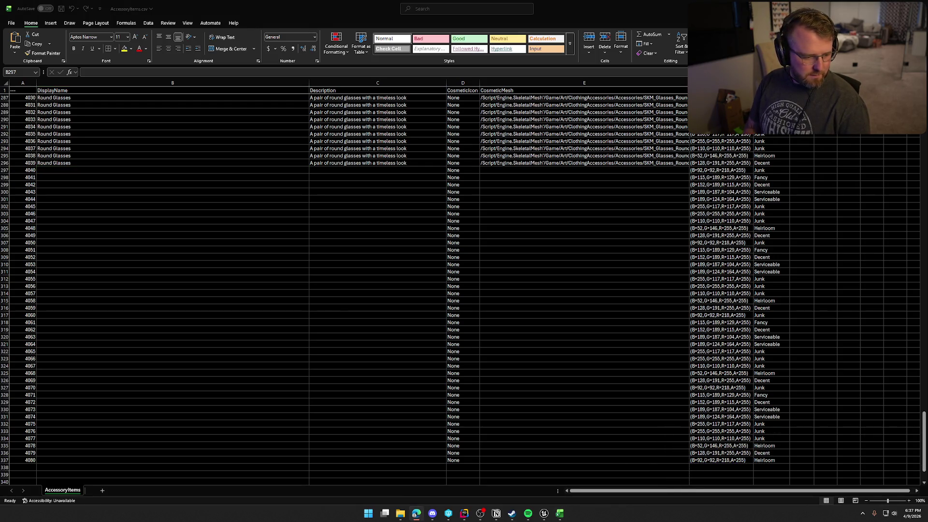
- Enter Broken Round Glasses in B297 with the description 'A pair of worn, broken round glasses'
{"action": "left_click", "coordinate": [76, 170]}
{"action": "type", "text": "Bro"}
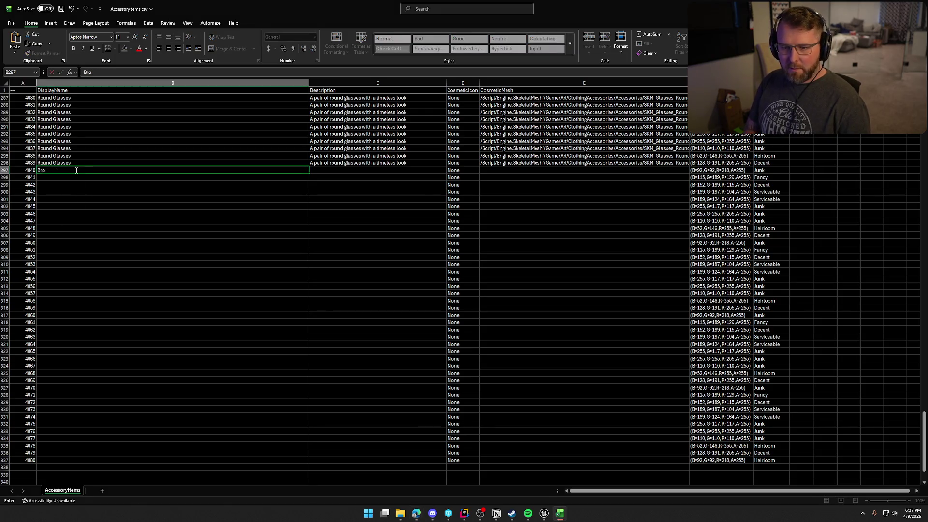
{"action": "type", "text": "ken Round Glasses"}
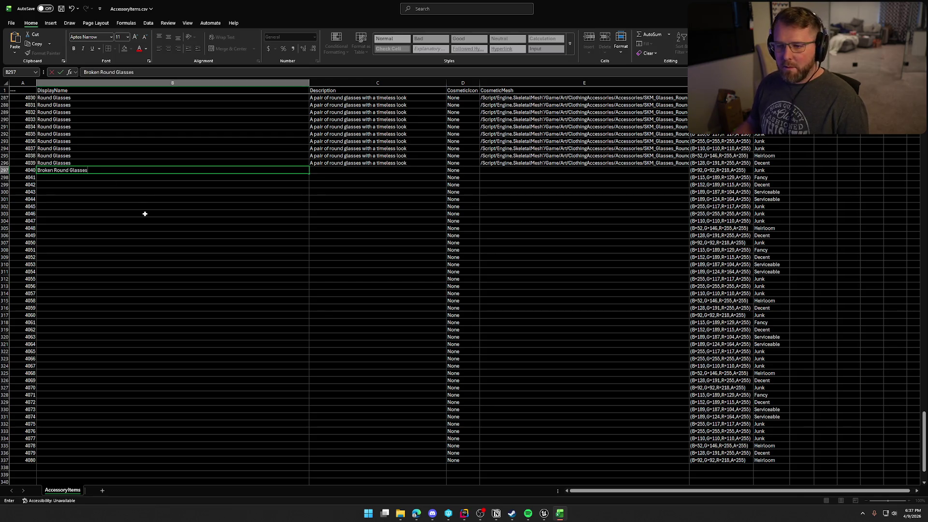
{"action": "left_click", "coordinate": [338, 173]}
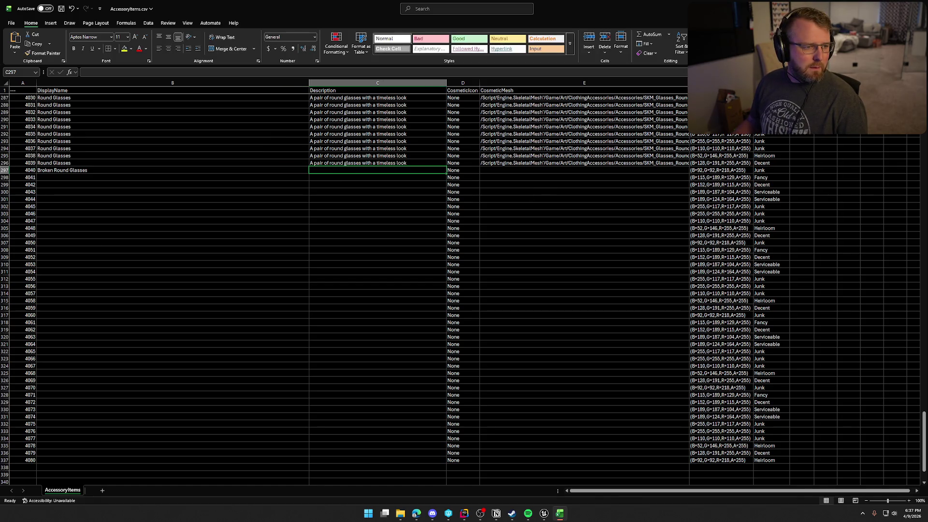
{"action": "key", "text": "alt+Tab"}
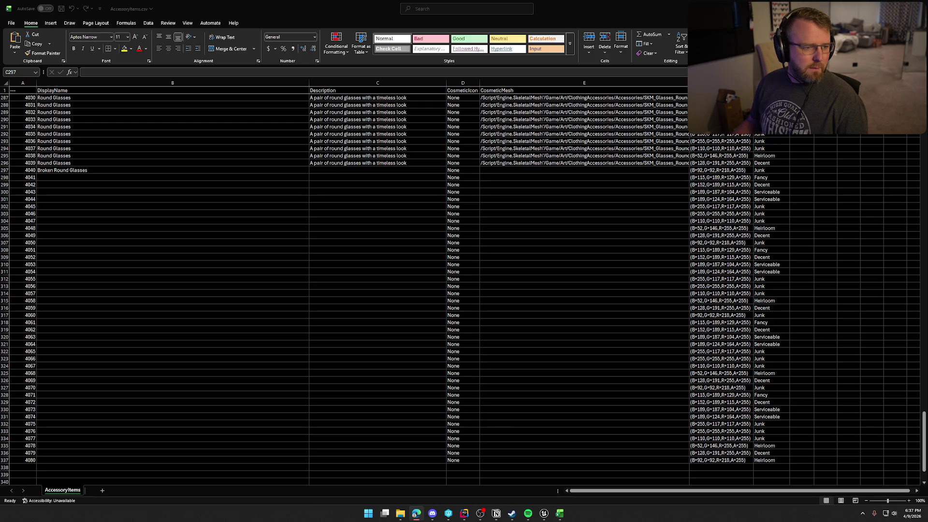
{"action": "left_click", "coordinate": [345, 168]}
{"action": "type", "text": "A pair of worn, broken round glasses"}
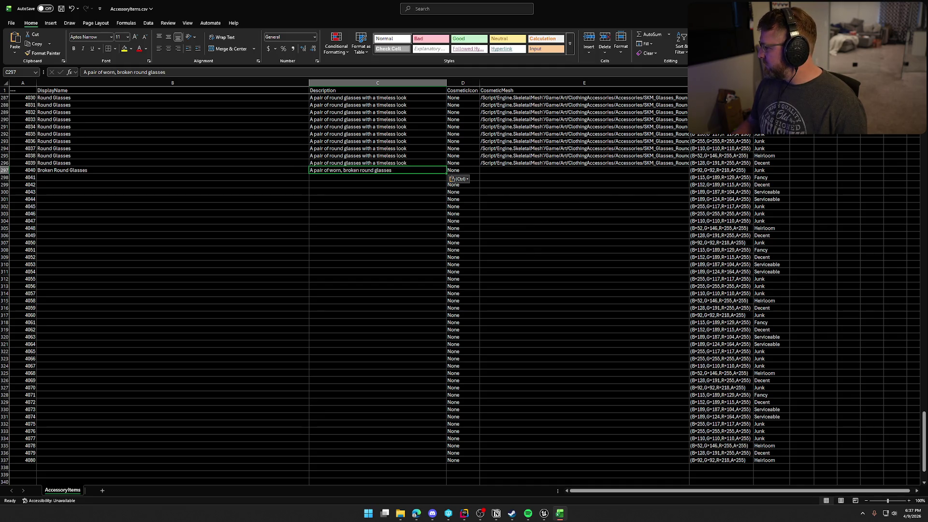
- Paste the SKM_Glasses_Round_Broken mesh path into E297 and fill the entry down to row 306
{"action": "key", "text": "alt+Tab"}
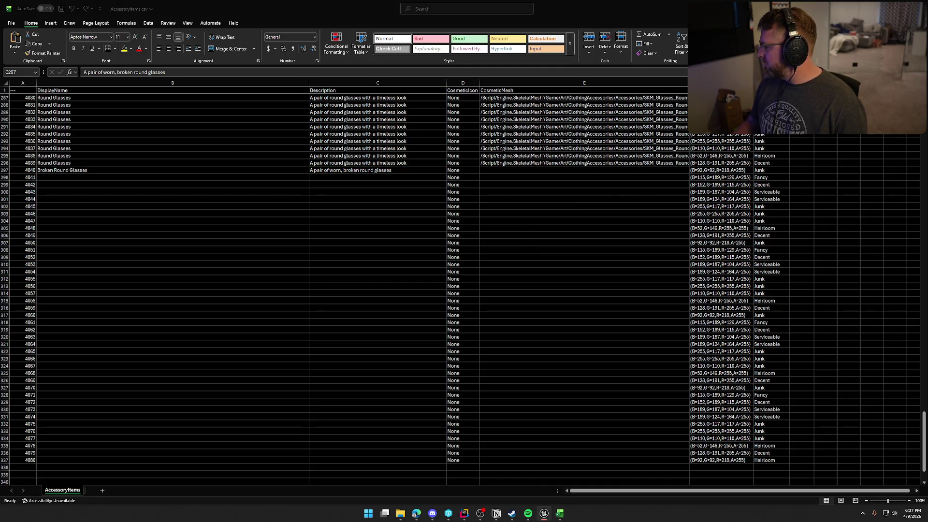
{"action": "key", "text": "alt+Tab"}
{"action": "left_click", "coordinate": [499, 170]}
{"action": "type", "text": "/Script/Engine.SkeletalMesh'/Game/Art/ClothingAccessories/Accessories/SKM_Glasses_Round_Broken.SKM_Glasses_Round_Broken'"}
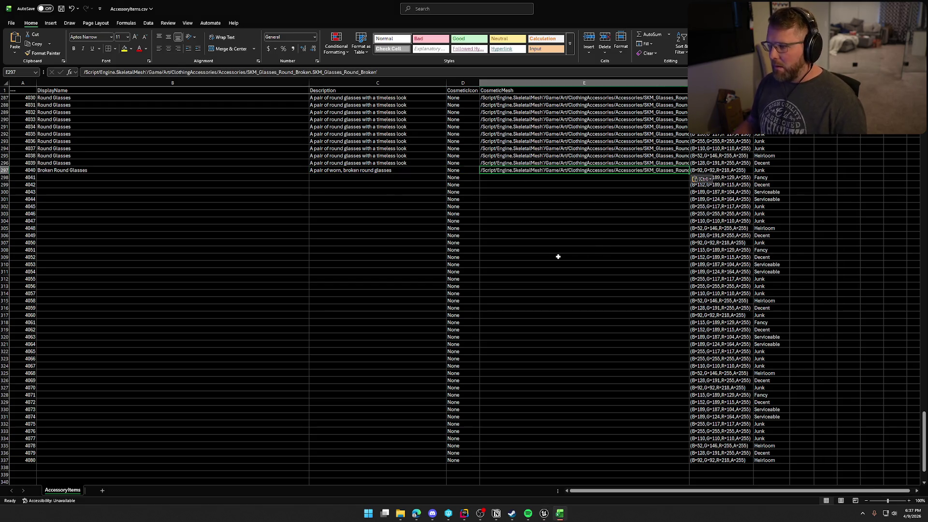
{"action": "mouse_move", "coordinate": [80, 169]}
{"action": "left_mouse_down"}
{"action": "mouse_move", "coordinate": [686, 180]}
{"action": "mouse_move", "coordinate": [685, 236]}
{"action": "left_mouse_up"}
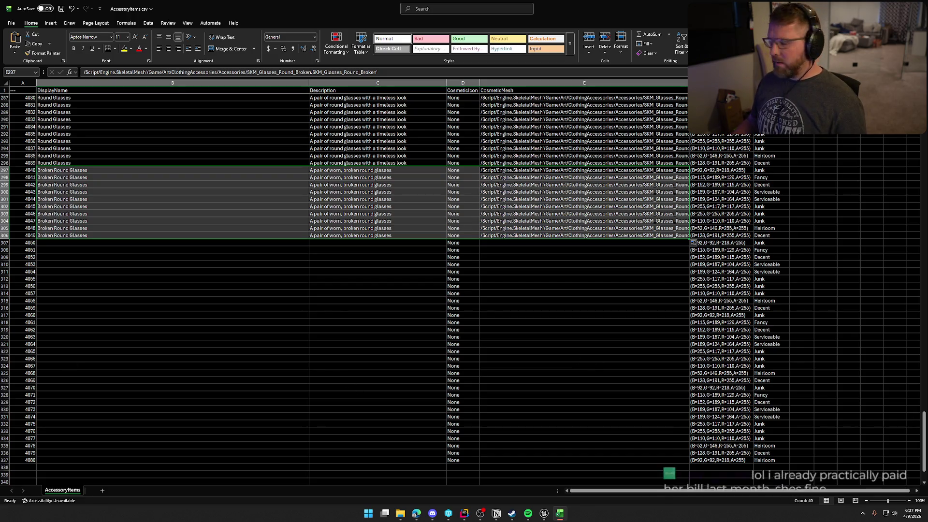
{"action": "key", "text": "alt+Tab"}
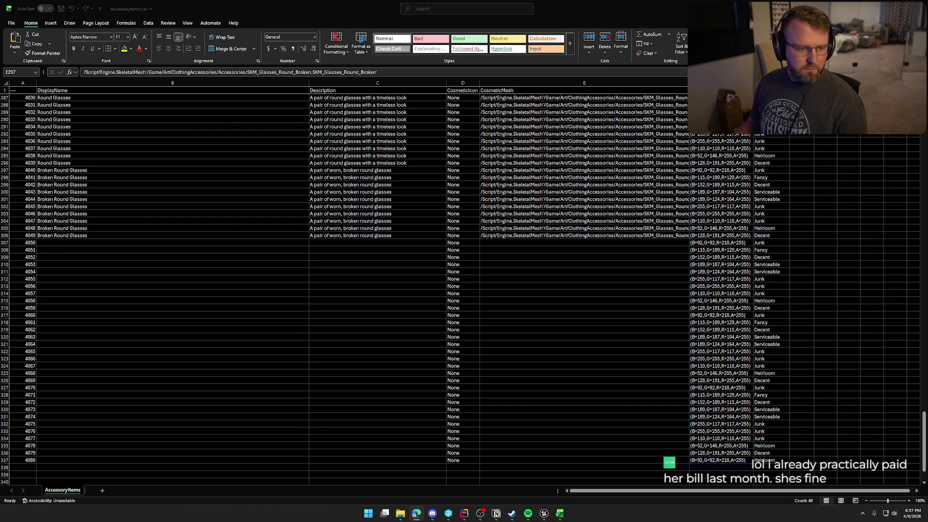
{"action": "left_click", "coordinate": [101, 243]}
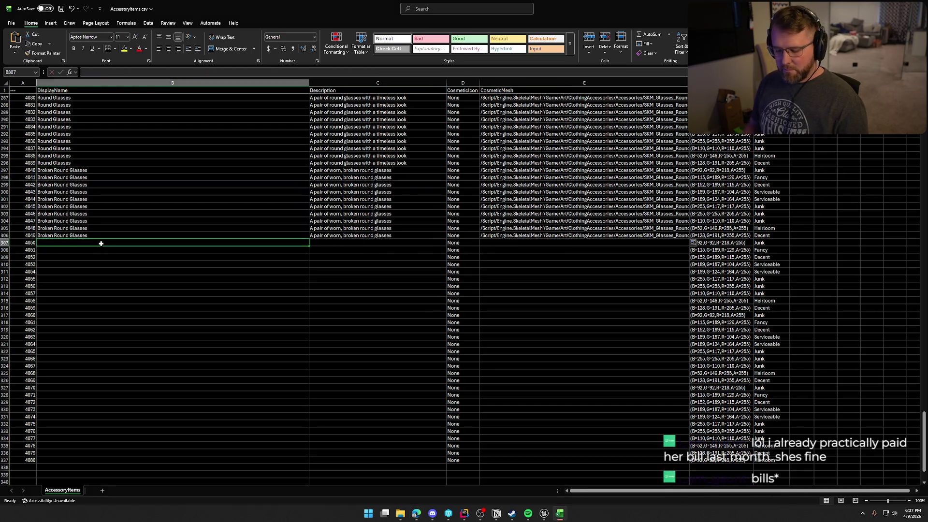
- Enter Square Glasses in B307 with the SKM_Glasses_Square mesh path and sturdy-frame description
{"action": "type", "text": "Sque"}
{"action": "type", "text": "e Glasses"}
{"action": "key", "text": "Return"}
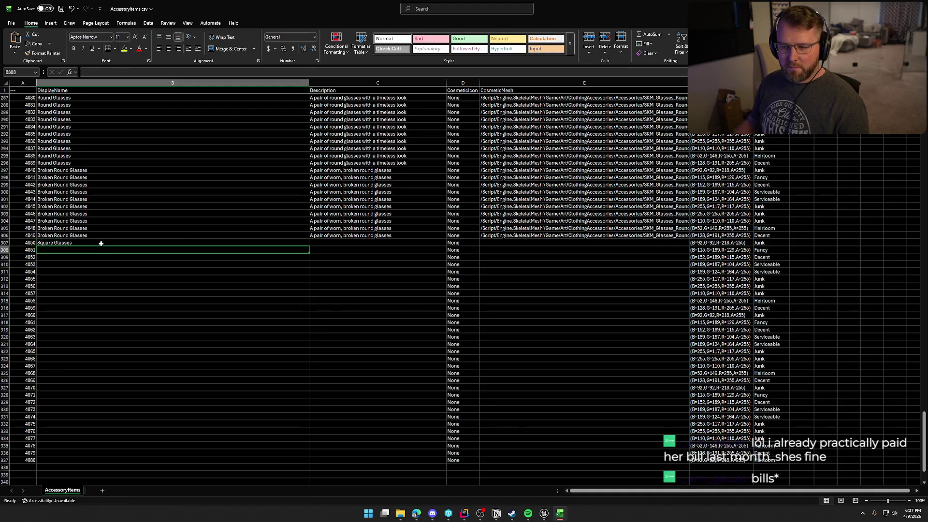
{"action": "key", "text": "alt+Tab"}
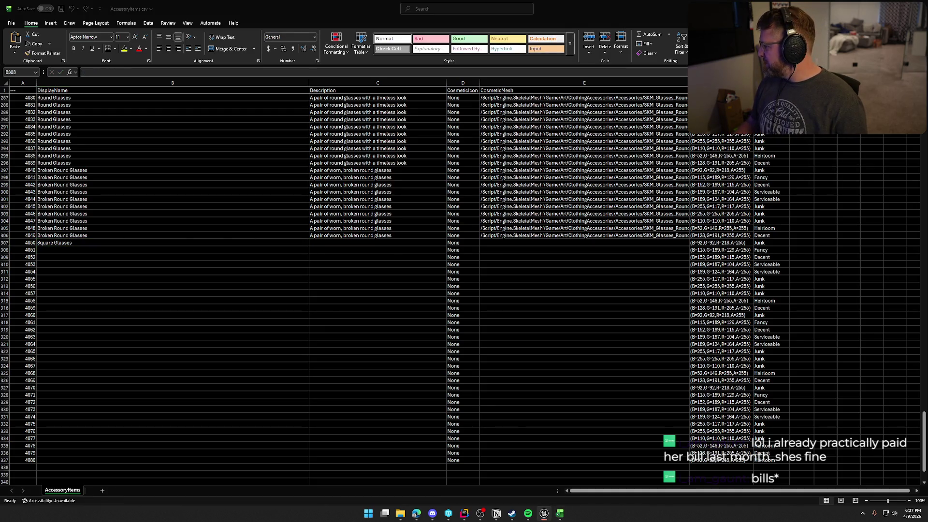
{"action": "key", "text": "alt+Tab"}
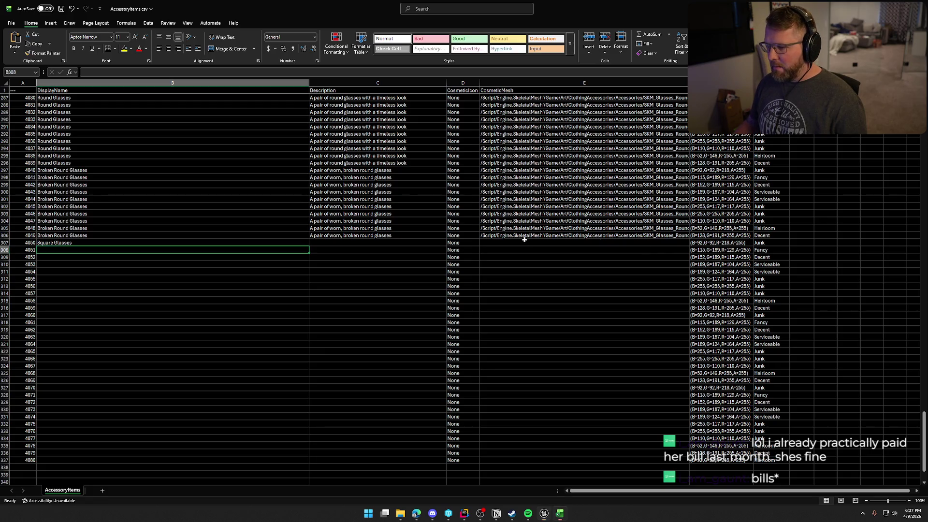
{"action": "left_click", "coordinate": [525, 242]}
{"action": "type", "text": "/Script/Engine.SkeletalMesh'/Game/Art/ClothingAccessories/Accessories/SKM_Glasses_Square.SKM_Glasses_Square'"}
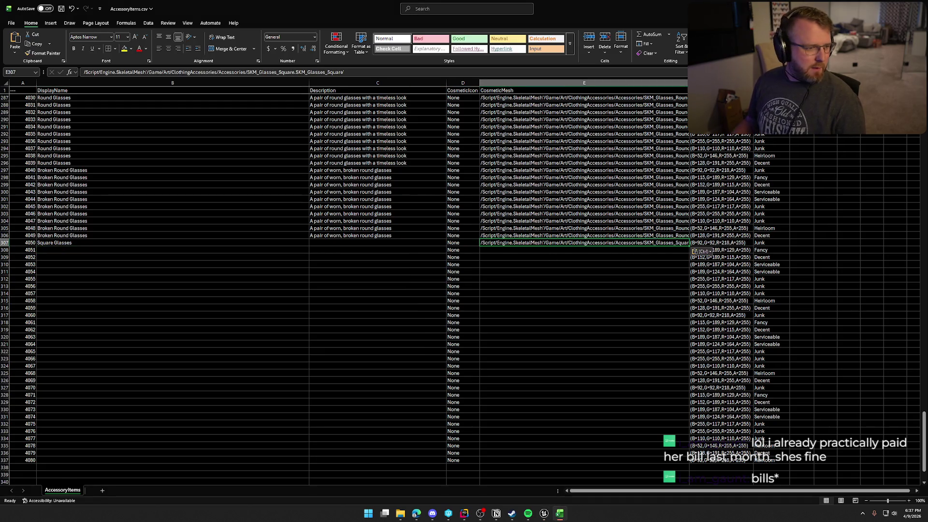
{"action": "key", "text": "alt+Tab"}
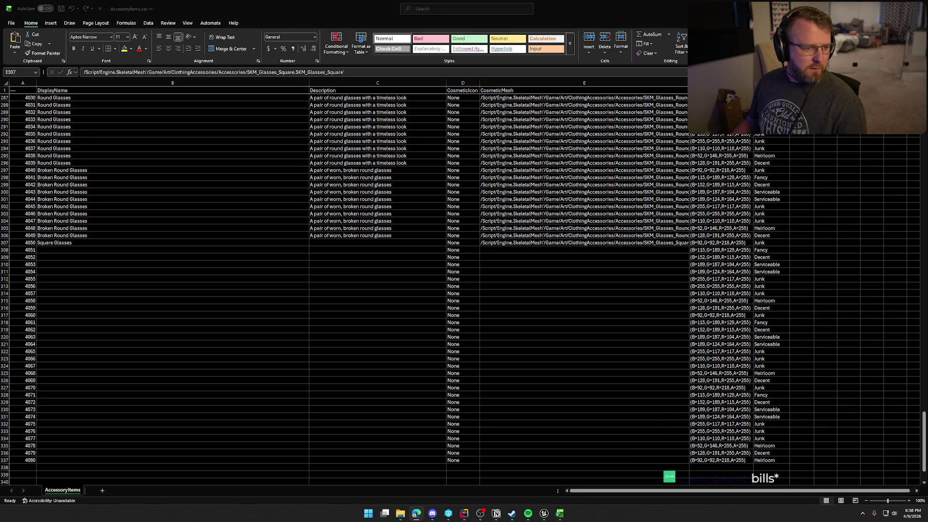
{"action": "left_click", "coordinate": [328, 241]}
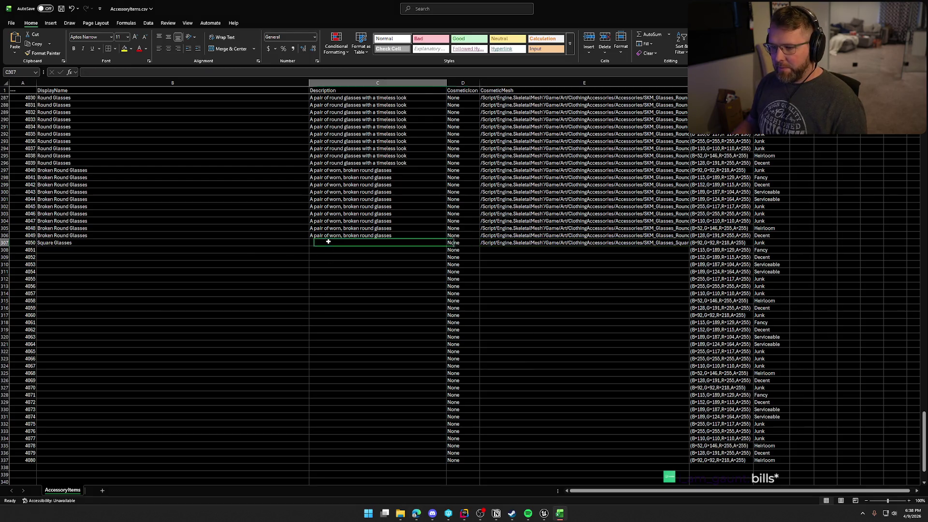
{"action": "type", "text": "A pair of square glasses with a sturdy frame"}
- Fill the Square Glasses entry B307:E307 down to row 316
{"action": "left_click", "coordinate": [93, 241]}
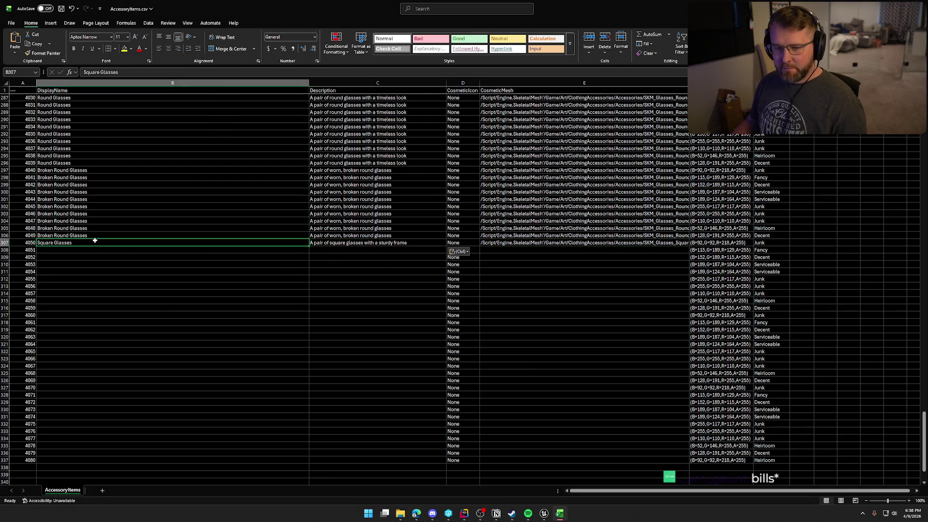
{"action": "left_click", "coordinate": [564, 240], "text": "shift"}
{"action": "mouse_move", "coordinate": [690, 248]}
{"action": "left_mouse_down"}
{"action": "mouse_move", "coordinate": [691, 288]}
{"action": "mouse_move", "coordinate": [679, 312]}
{"action": "left_mouse_up"}
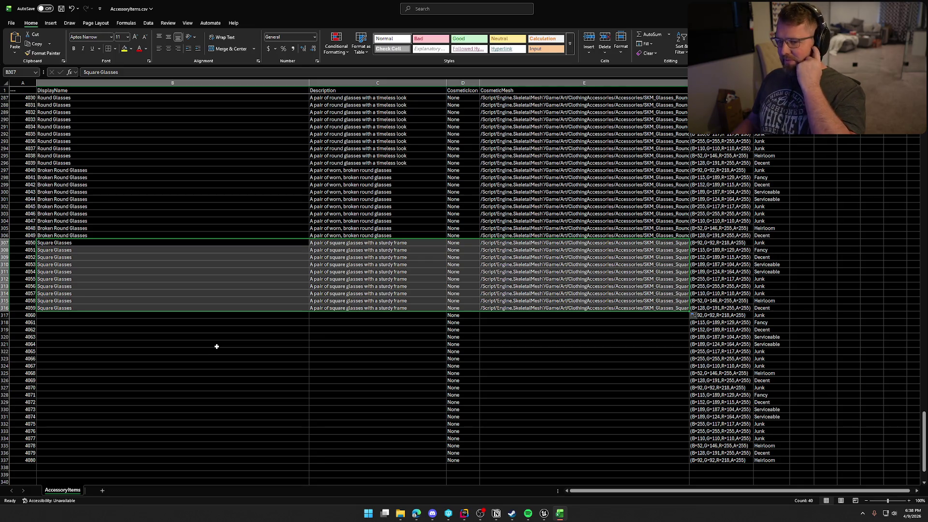
{"action": "left_click", "coordinate": [58, 315]}
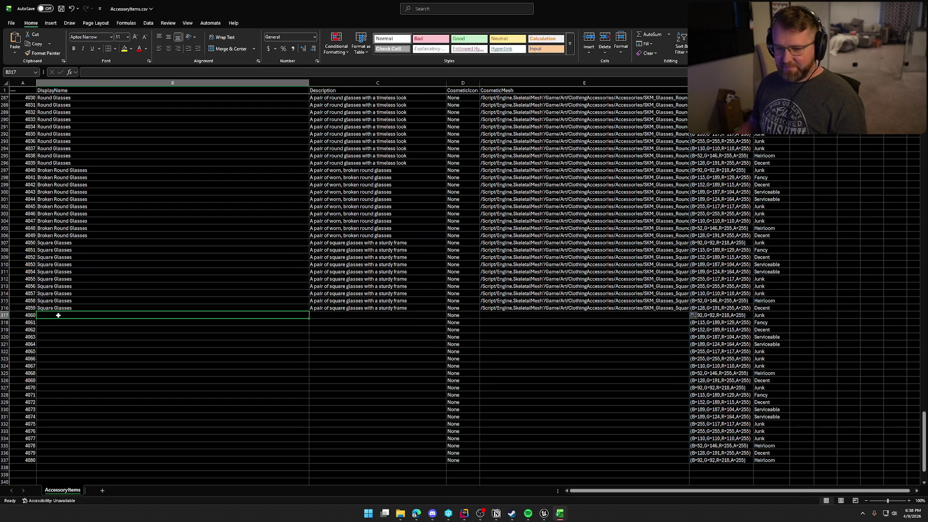
- Enter Neckerchief in B317 with the SKM_Neckerchief mesh path in E317
{"action": "key", "text": "alt+Tab"}
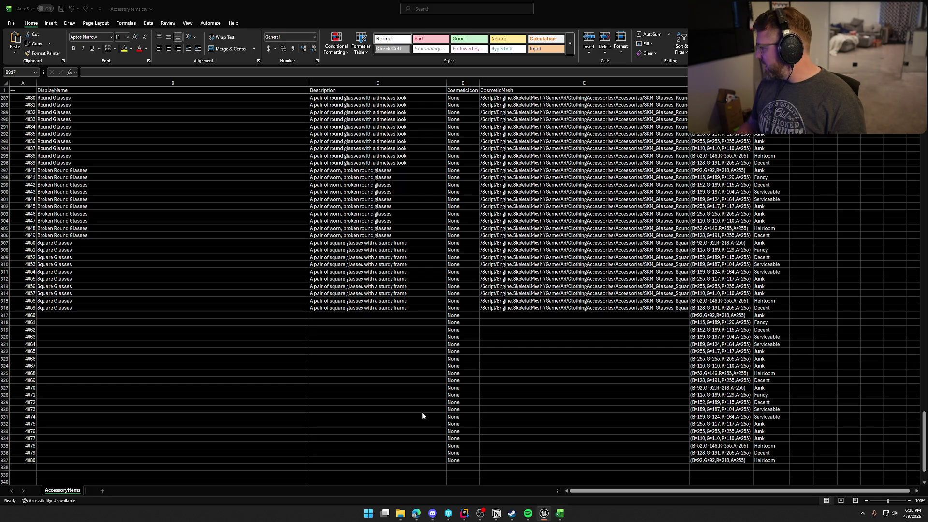
{"action": "key", "text": "alt+Tab"}
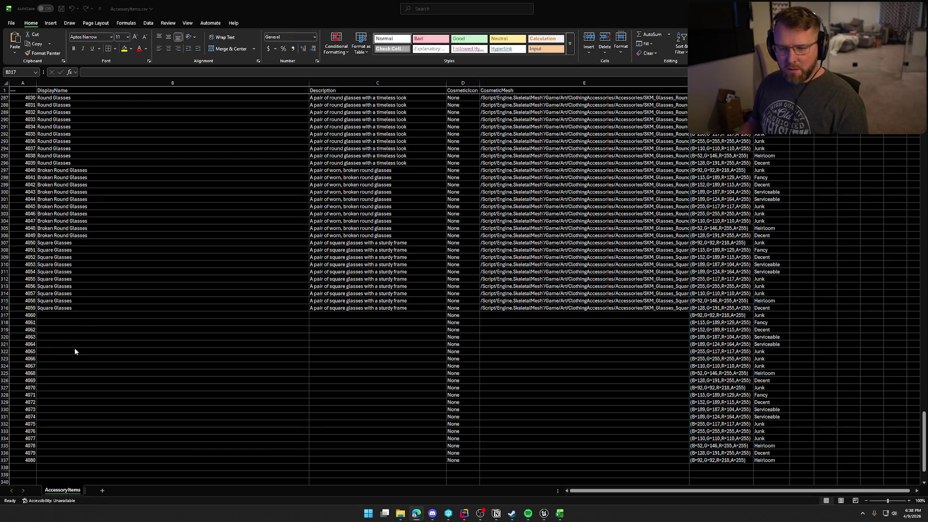
{"action": "left_click", "coordinate": [112, 315]}
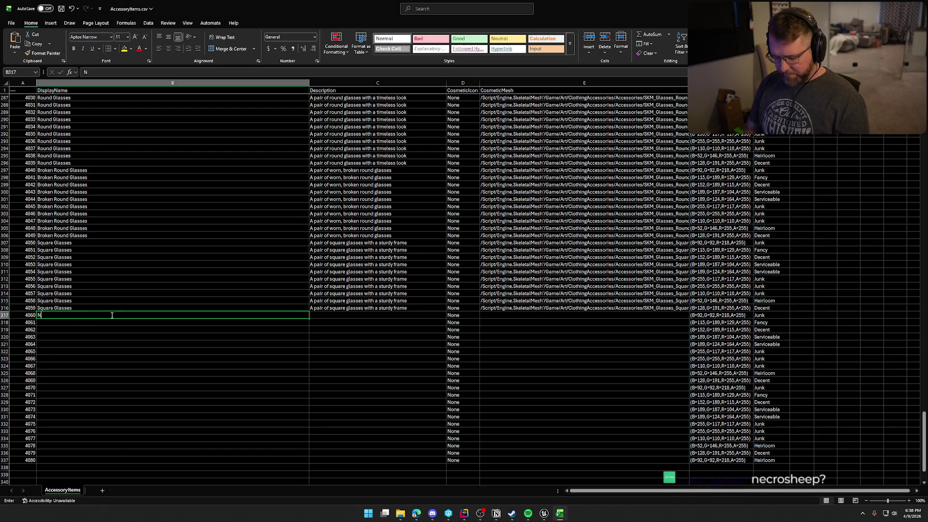
{"action": "type", "text": "Necker"}
{"action": "key", "text": "BackSpace"}
{"action": "type", "text": "chief"}
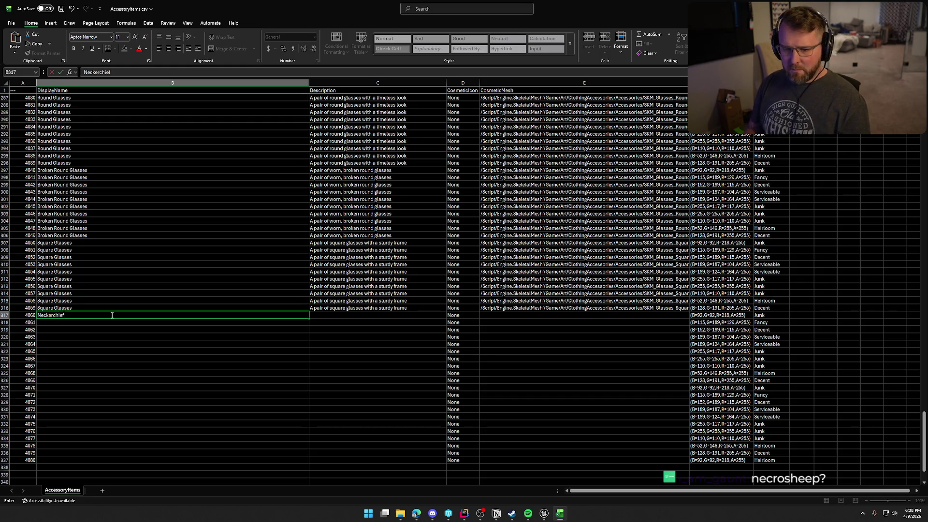
{"action": "left_click", "coordinate": [520, 316]}
{"action": "type", "text": "/Script/Engine.SkeletalMesh'/Game/Art/ClothingAccessories/Accessories/SKM_Neckerchief.SKM_Neckerchief'"}
- Add the description 'A neatly tied neckerchief' in C317 and fill the entry down to row 326
{"action": "key", "text": "alt+Tab"}
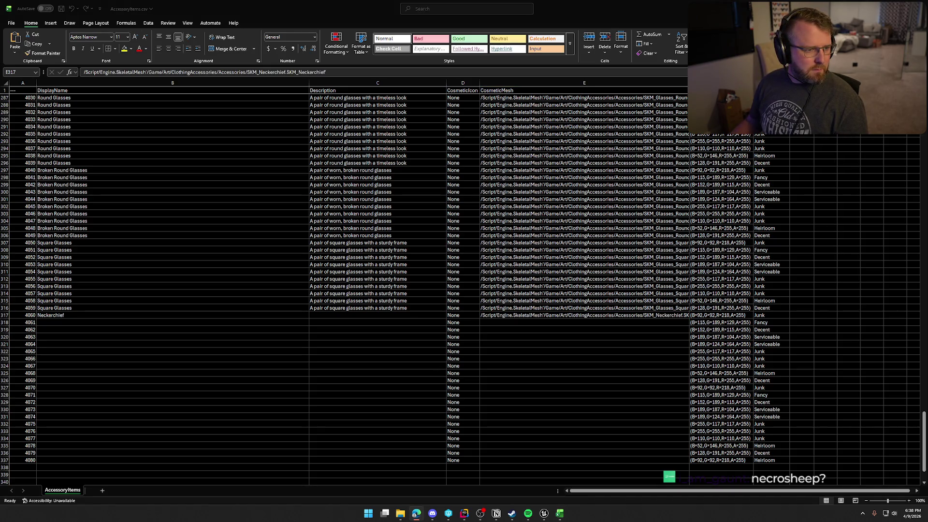
{"action": "left_click", "coordinate": [385, 315]}
{"action": "type", "text": "A neatly tied neckerchief"}
{"action": "mouse_move", "coordinate": [81, 315]}
{"action": "left_mouse_down"}
{"action": "mouse_move", "coordinate": [513, 319]}
{"action": "mouse_move", "coordinate": [608, 333]}
{"action": "mouse_move", "coordinate": [689, 318]}
{"action": "mouse_move", "coordinate": [690, 394]}
{"action": "mouse_move", "coordinate": [690, 381]}
{"action": "left_mouse_up"}
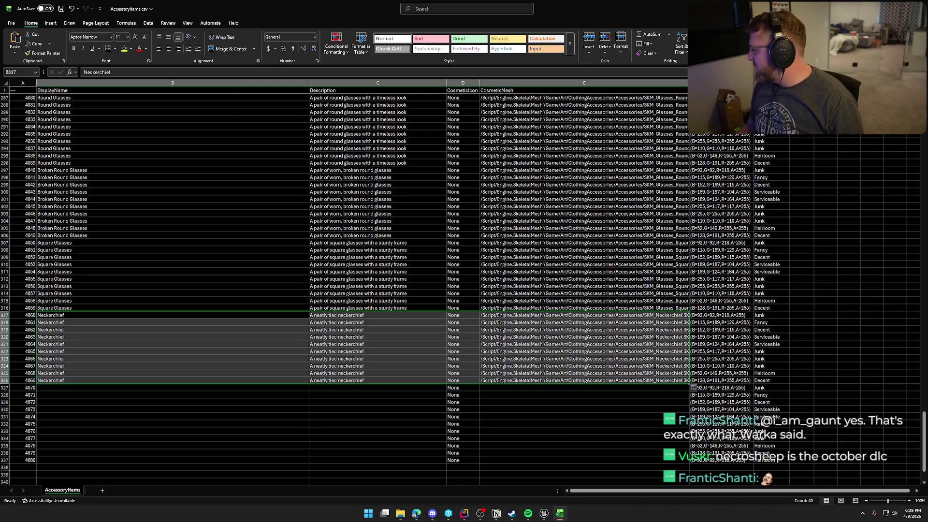
{"action": "key", "text": "alt+Tab"}
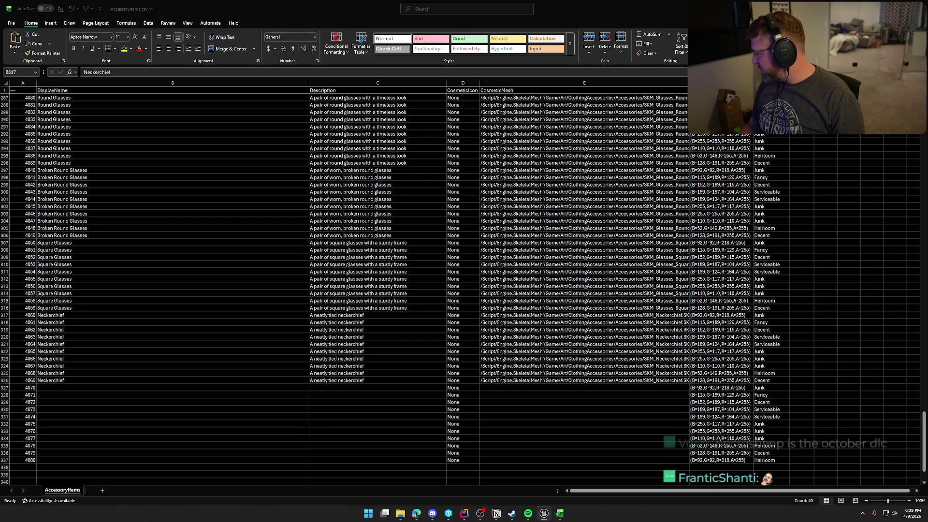
{"action": "key", "text": "alt+Tab"}
- Enter Pipe in B327 with the SKM_Pipe mesh path in E327
{"action": "left_click", "coordinate": [61, 388]}
{"action": "type", "text": "Pipe"}
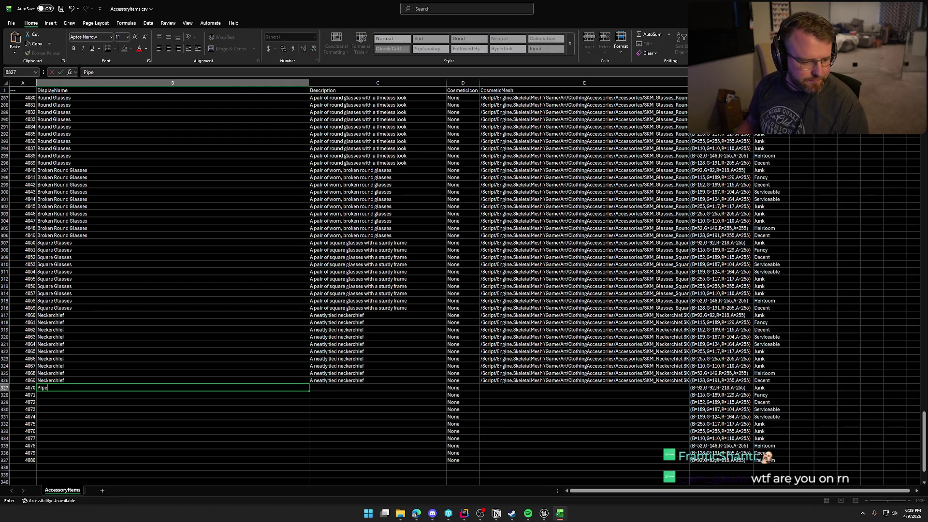
{"action": "key", "text": "alt+Tab"}
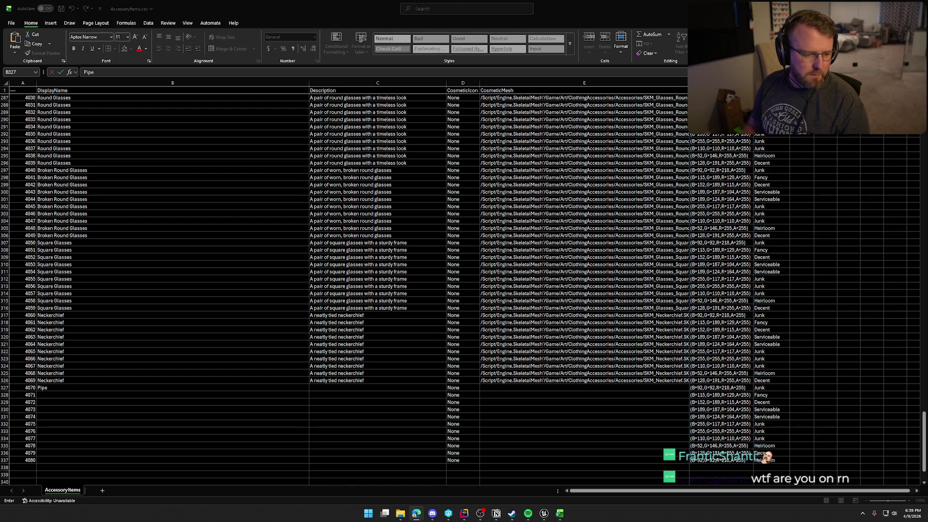
{"action": "key", "text": "alt+Tab"}
{"action": "key", "text": "ctrl+Return"}
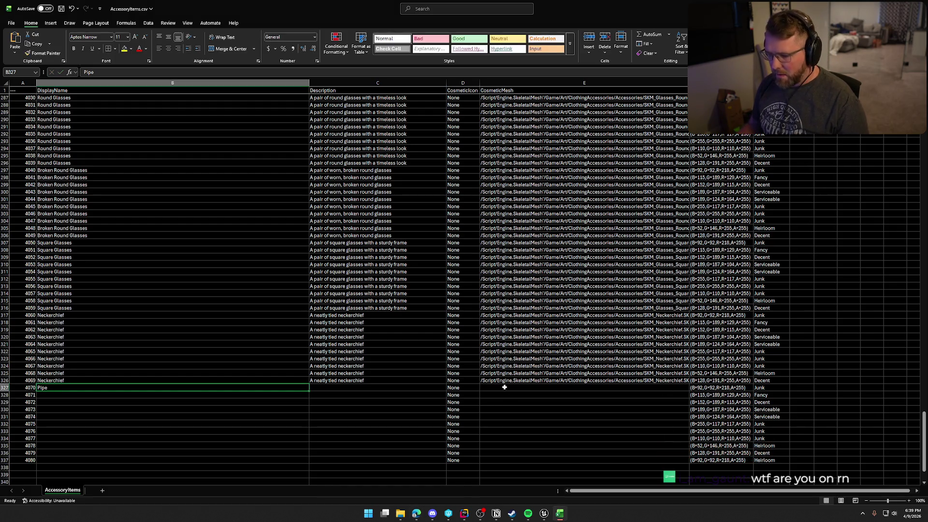
{"action": "left_click", "coordinate": [504, 387]}
{"action": "type", "text": "/Script/Engine.SkeletalMesh'/Game/Art/ClothingAccessories/Accessories/SKM_Pipe.SKM_Pipe'"}
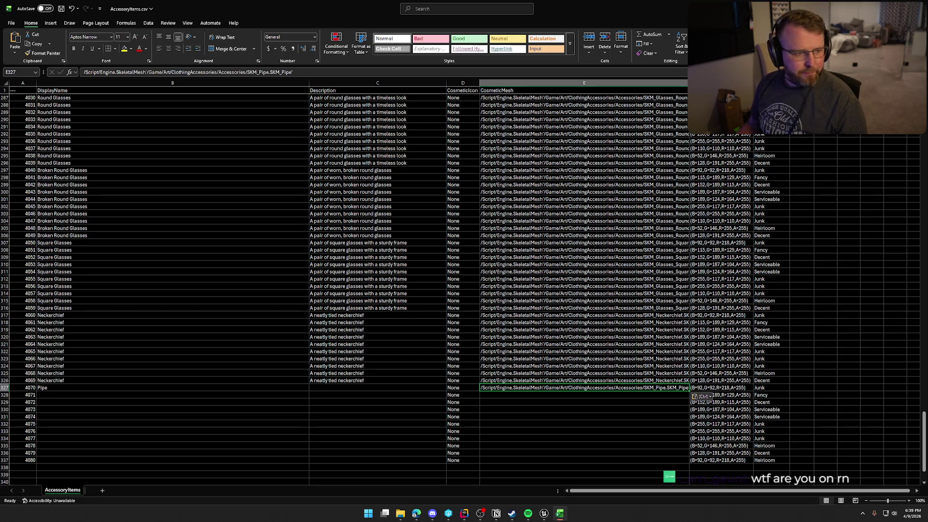
- Add the description 'A well-worn pipe with a rugged finish' and fill the Pipe entry down to row 336
{"action": "key", "text": "alt+Tab"}
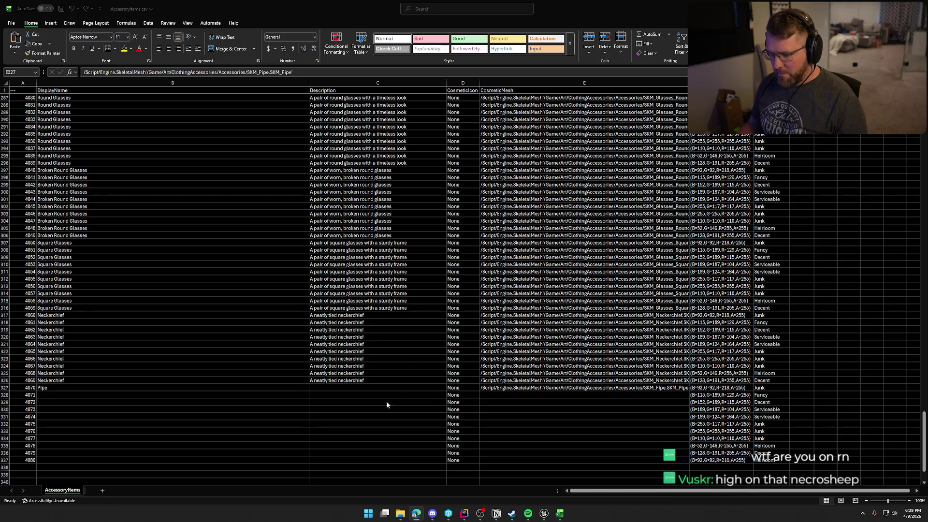
{"action": "left_click", "coordinate": [352, 387]}
{"action": "type", "text": "A well-worn pipe with a rugged finish"}
{"action": "left_click_drag", "start_coordinate": [110, 386], "coordinate": [516, 389]}
{"action": "left_click_drag", "start_coordinate": [688, 391], "coordinate": [682, 454]}
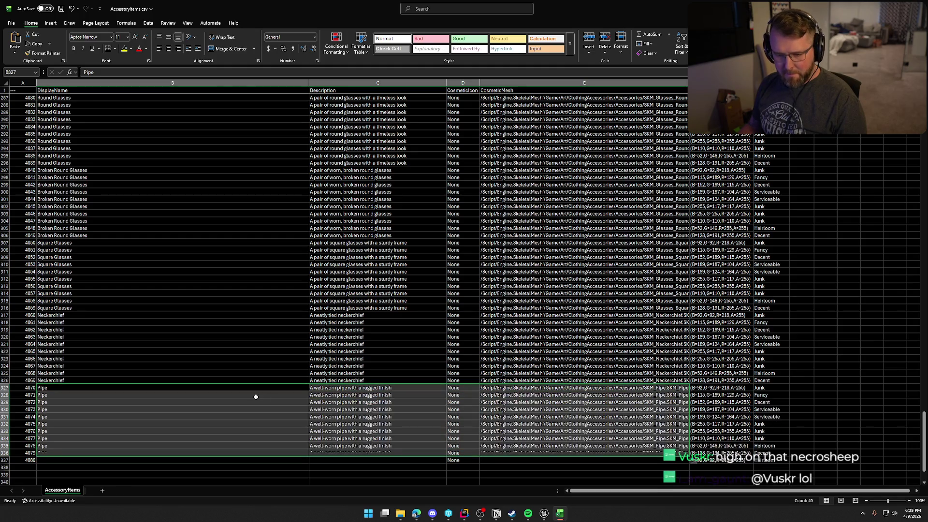
- Enter Cigar in B337 for item 4080 and paste the SKM_Cigar mesh path into E337
{"action": "left_click", "coordinate": [74, 460]}
{"action": "type", "text": "Cigar"}
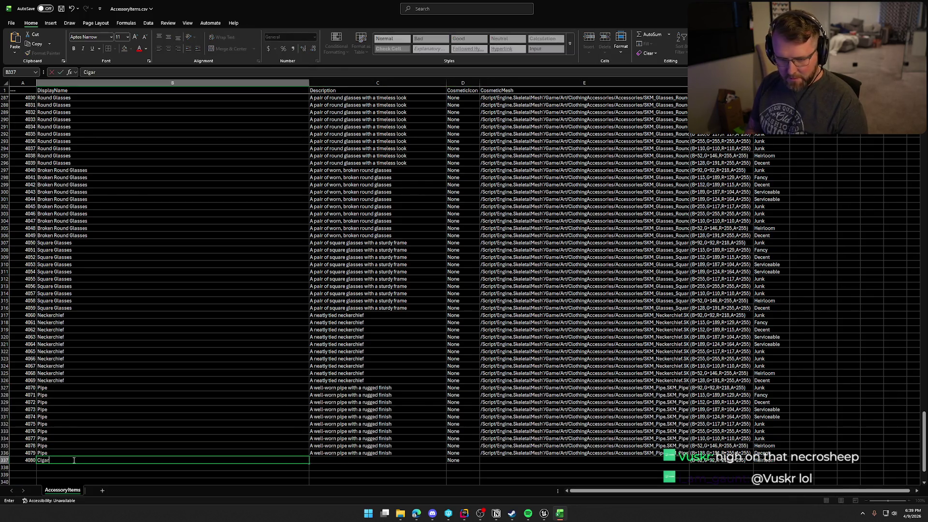
{"action": "key", "text": "alt+Tab"}
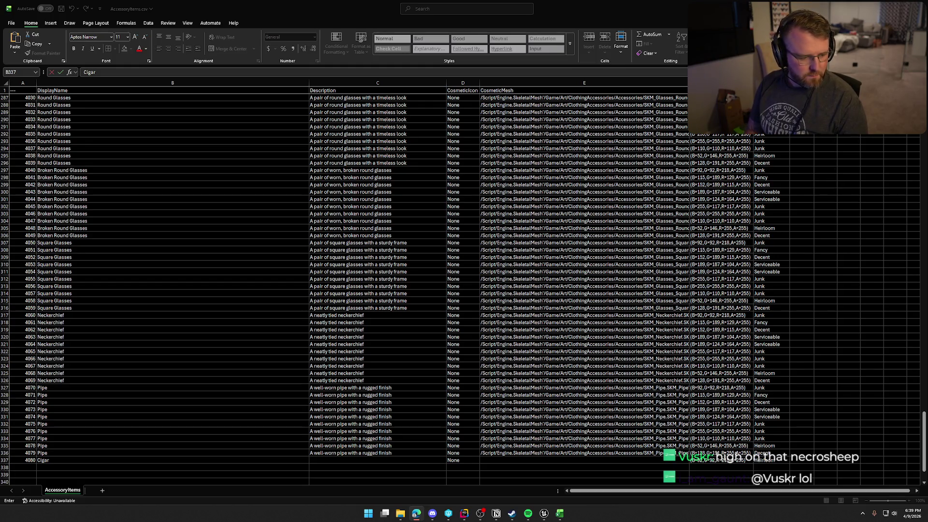
{"action": "key", "text": "alt+Tab"}
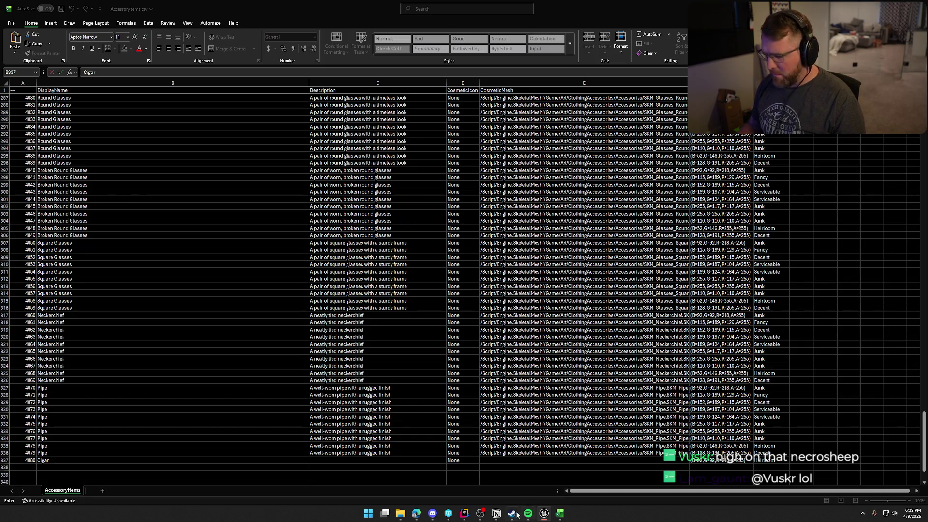
{"action": "left_click", "coordinate": [538, 460]}
{"action": "type", "text": "/Script/Engine.SkeletalMesh'/Game/Art/ClothingAccessories/Accessories/SKM_Cigar.SKM_Cigar'"}
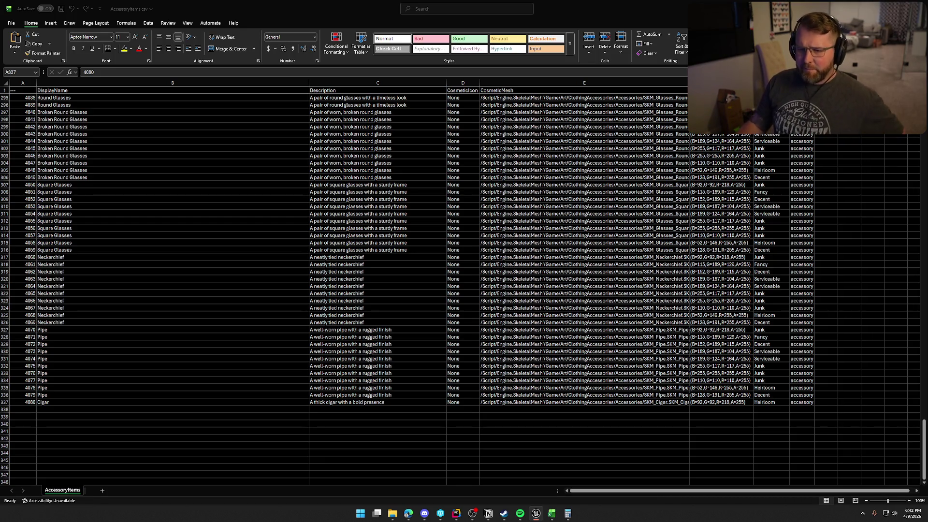
- Bring the DT_Accessories data table in Unreal Editor to the front
{"action": "key", "text": "alt+Tab"}
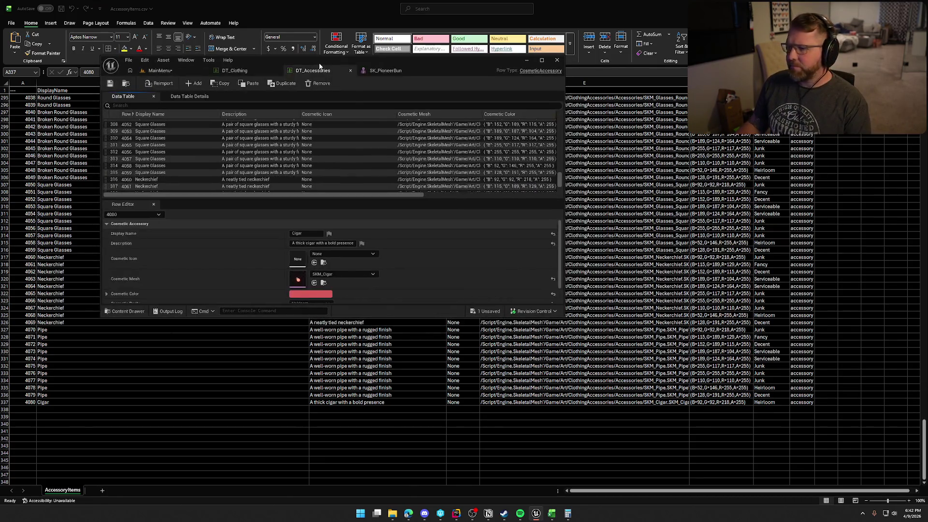
- Maximize the DT_Accessories editor and browse the Accessories, FacialHair, Hair and Hats mesh folders
{"action": "double_click", "coordinate": [419, 58]}
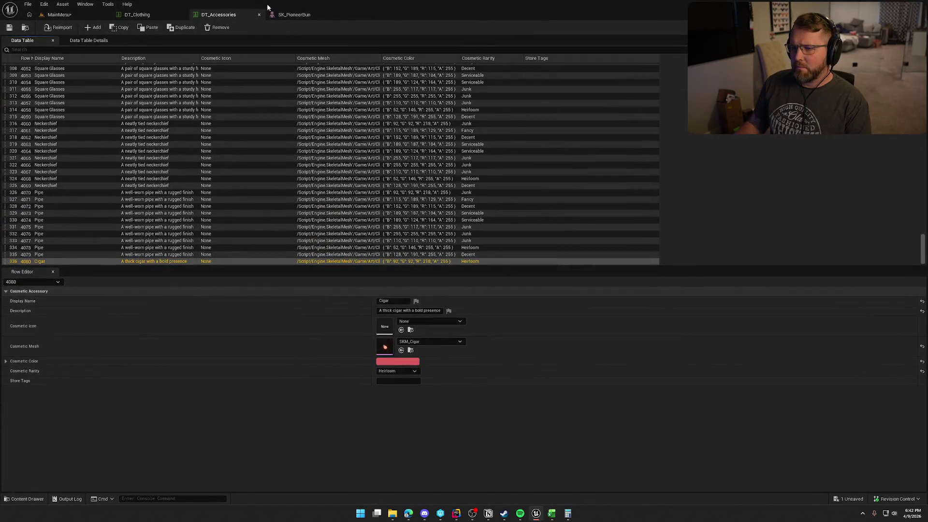
{"action": "key", "text": "ctrl+space"}
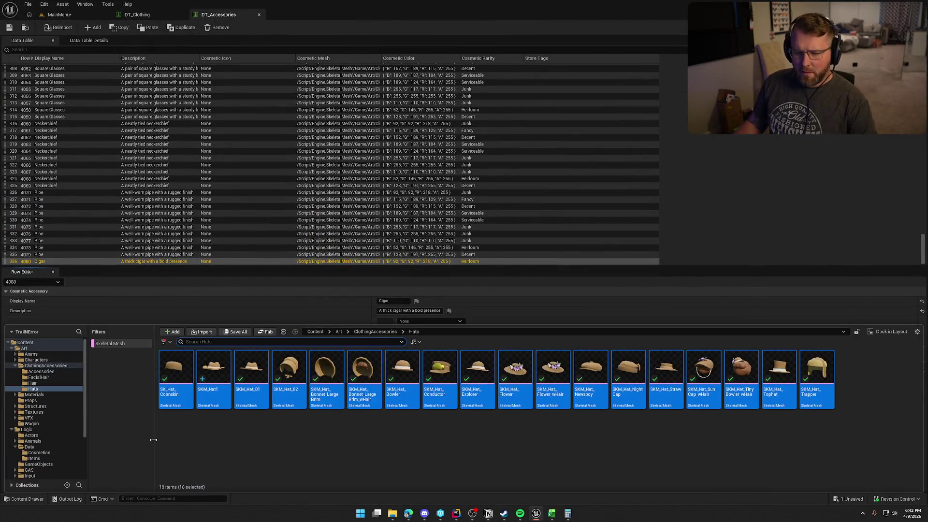
{"action": "left_click", "coordinate": [53, 377]}
{"action": "left_click", "coordinate": [41, 371]}
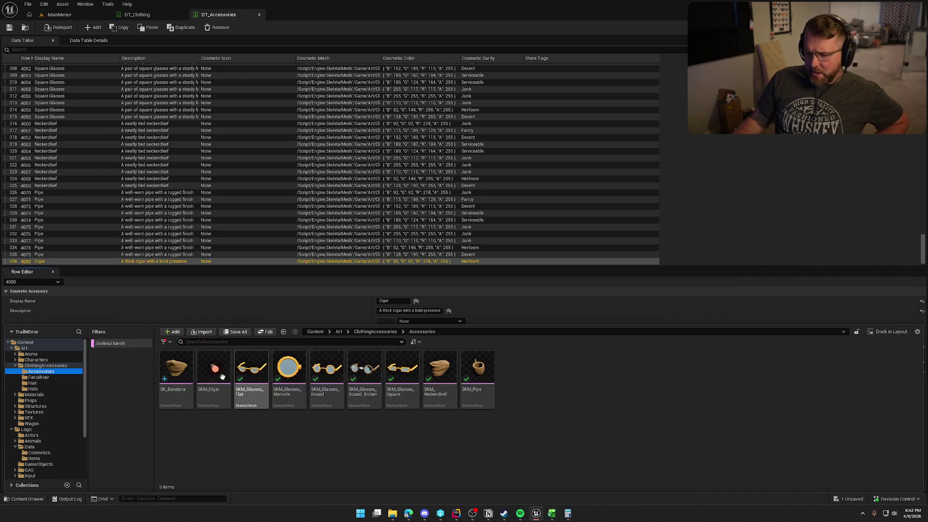
{"action": "left_click", "coordinate": [49, 378]}
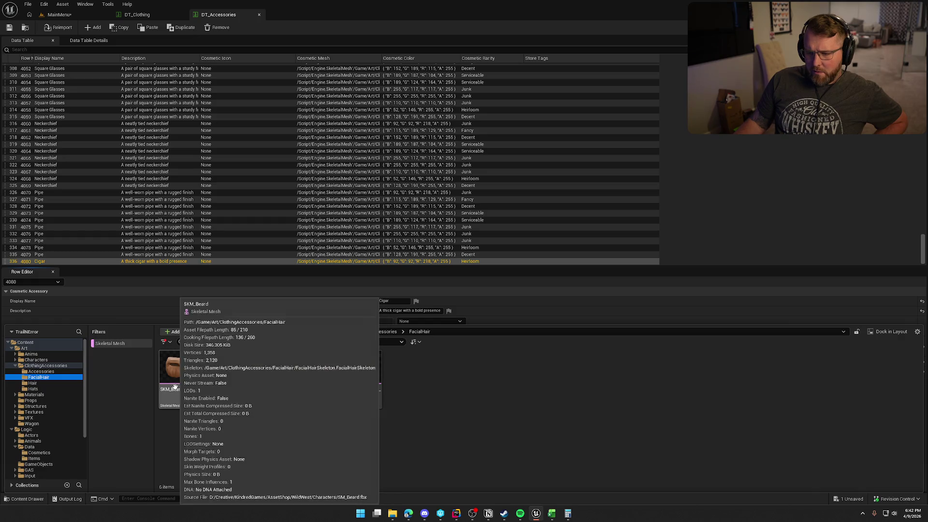
{"action": "left_click", "coordinate": [30, 384]}
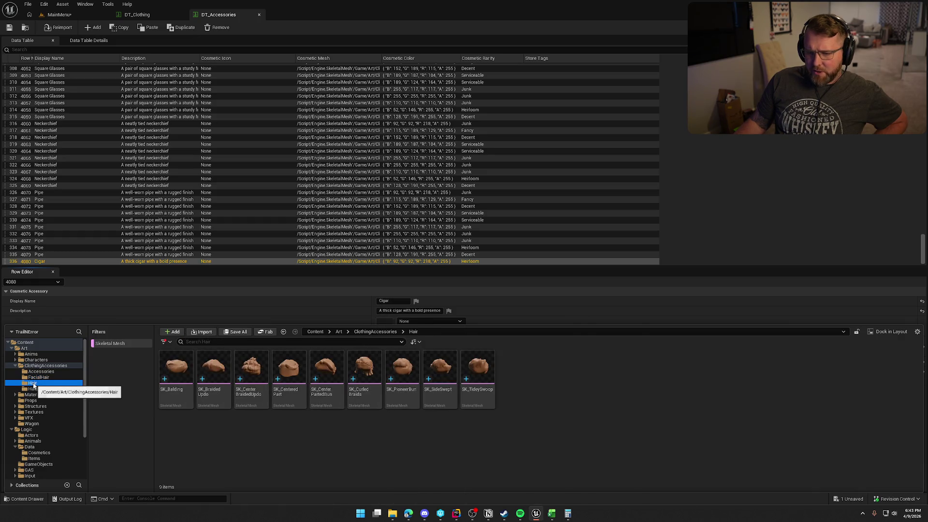
{"action": "left_click", "coordinate": [33, 389]}
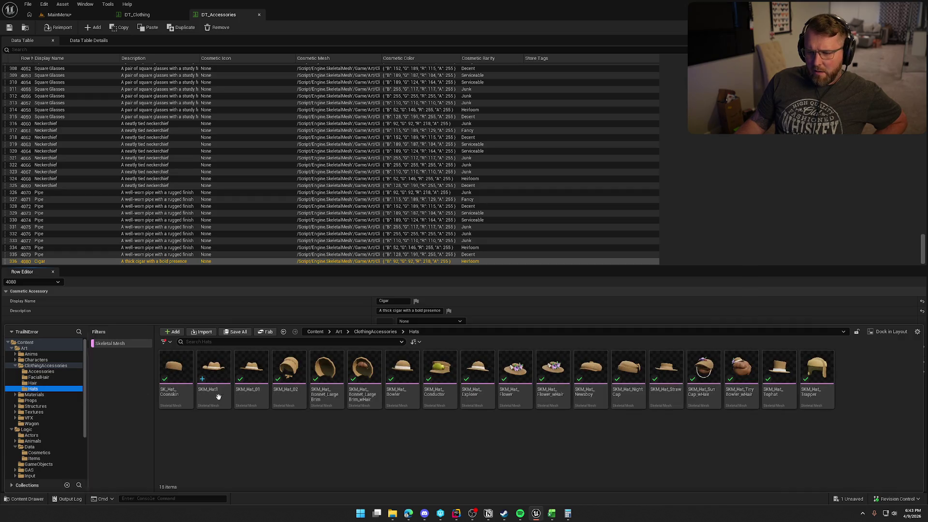
{"action": "left_click", "coordinate": [48, 366]}
{"action": "left_click", "coordinate": [176, 372]}
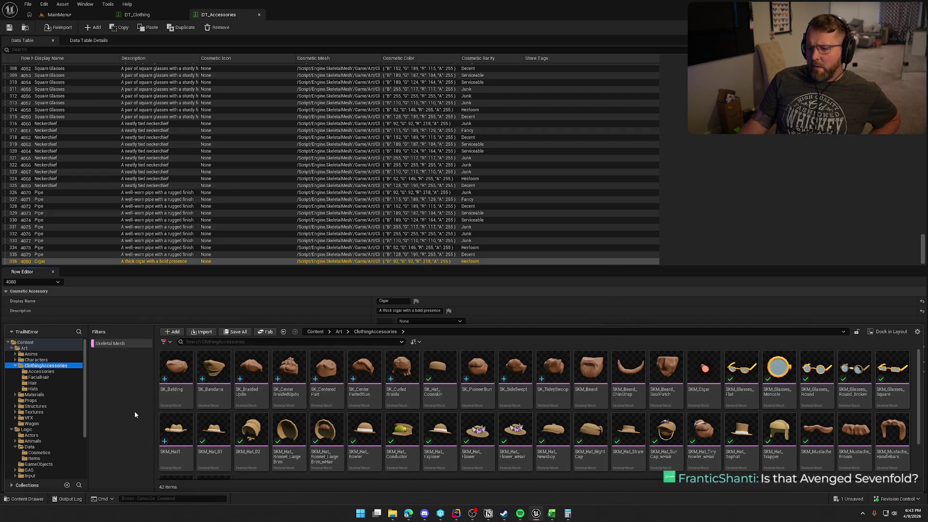
- Inspect the six FacialHair meshes, then close the Content Drawer and bring up DT_Clothing
{"action": "left_click", "coordinate": [39, 377]}
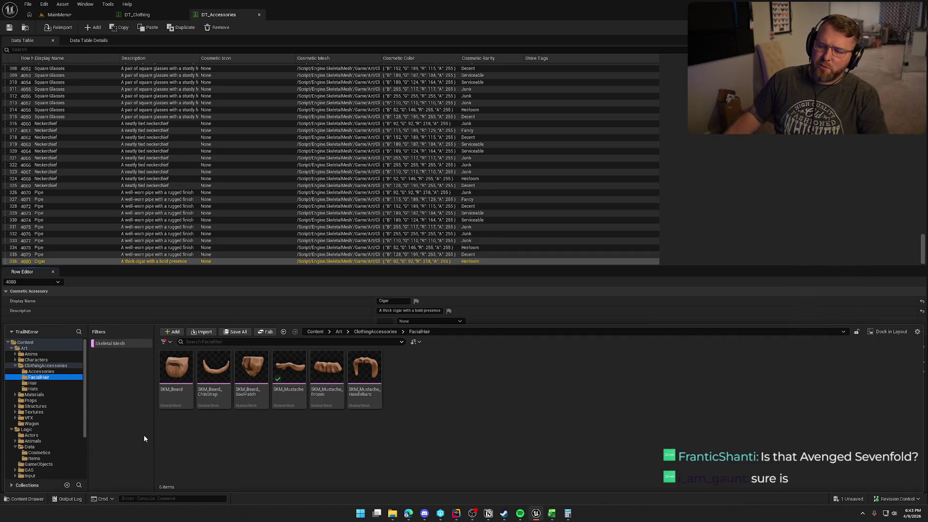
{"action": "mouse_move", "coordinate": [162, 459]}
{"action": "left_mouse_down"}
{"action": "mouse_move", "coordinate": [203, 372]}
{"action": "mouse_move", "coordinate": [387, 358]}
{"action": "left_mouse_up"}
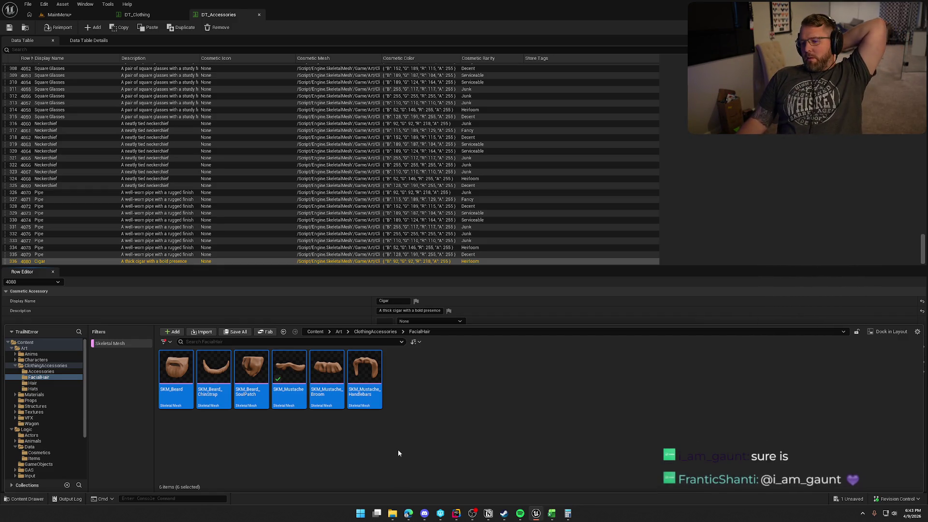
{"action": "left_click", "coordinate": [398, 449]}
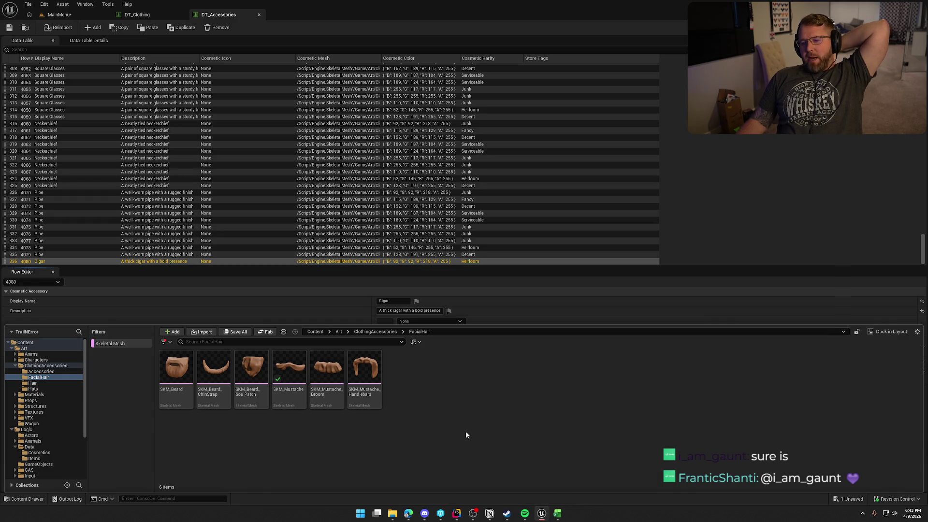
{"action": "left_click", "coordinate": [46, 365]}
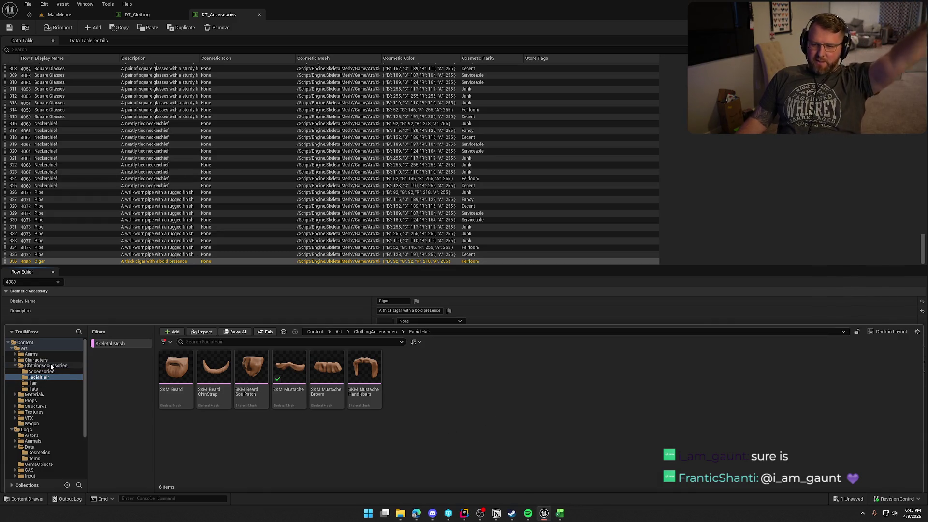
{"action": "left_click", "coordinate": [459, 420]}
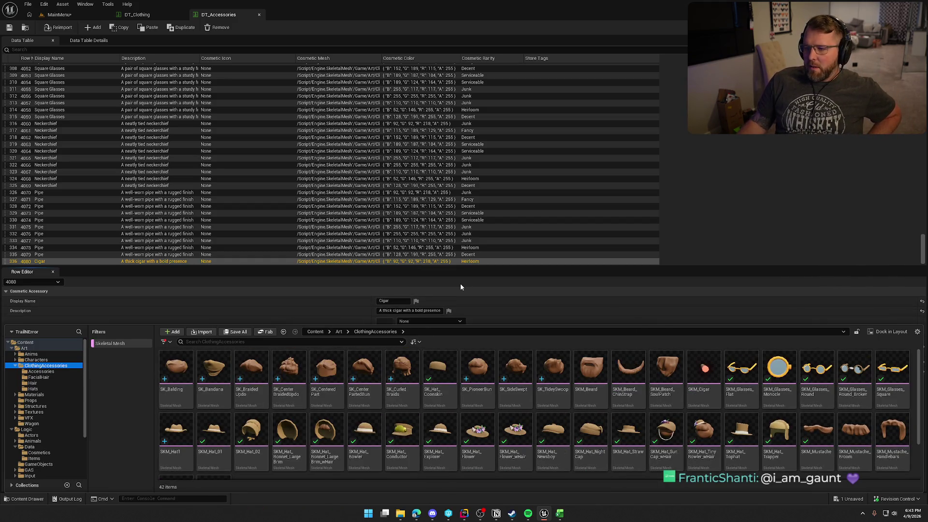
{"action": "left_click", "coordinate": [460, 283]}
{"action": "left_click", "coordinate": [140, 15]}
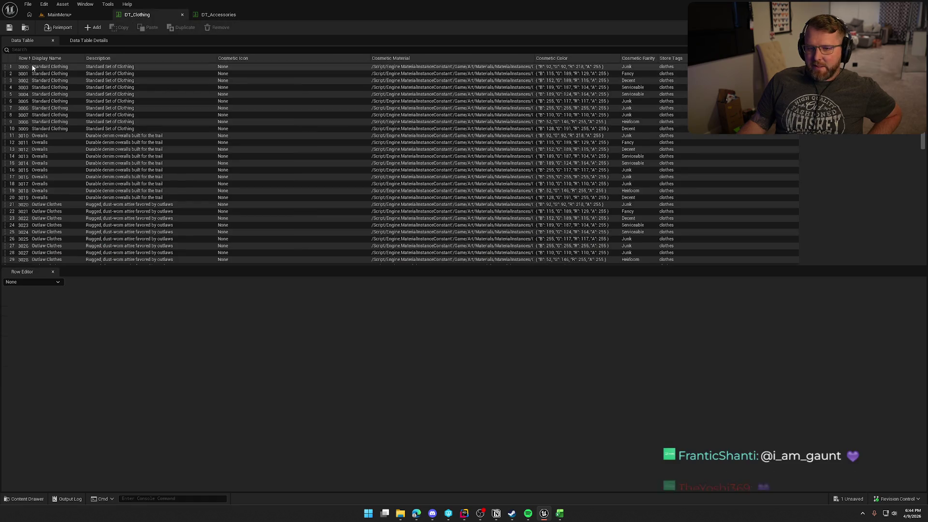
- Scroll through the DT_Clothing rows, then go back to the DT_Accessories table
{"action": "scroll", "coordinate": [40, 189], "scroll_direction": "down", "scroll_amount": 8}
{"action": "scroll", "coordinate": [40, 189], "scroll_direction": "down", "scroll_amount": 5}
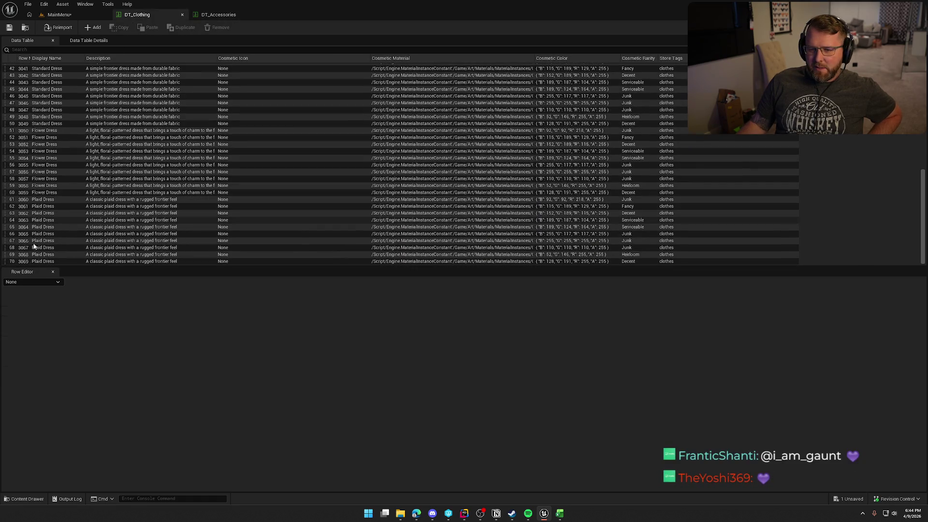
{"action": "left_click", "coordinate": [219, 14]}
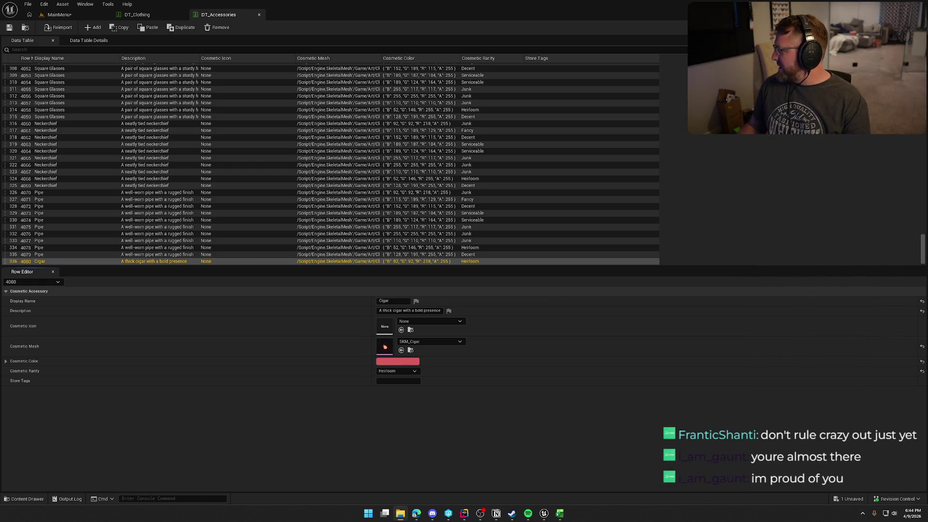
{"action": "key", "text": "alt+Tab"}
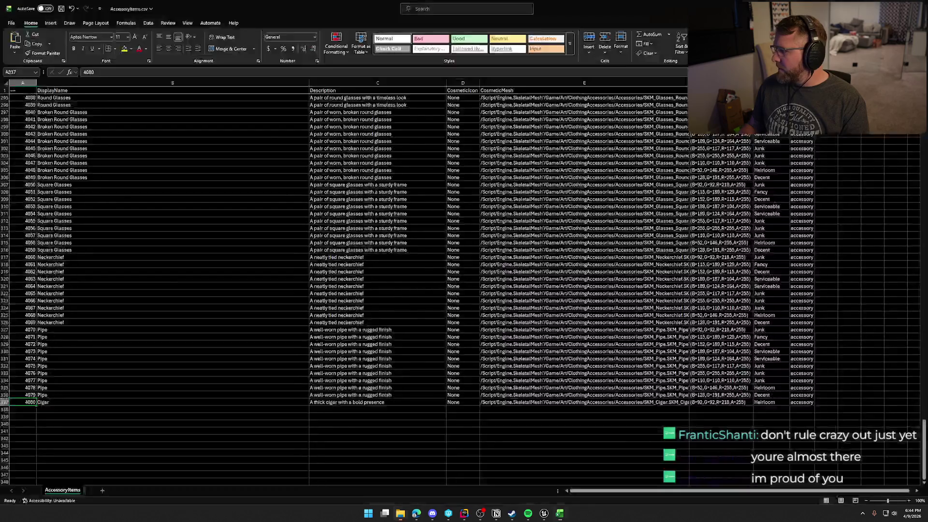
- Change the first two clothing IDs in A2 and A3 to 5000 and 5001
{"action": "left_click", "coordinate": [28, 99]}
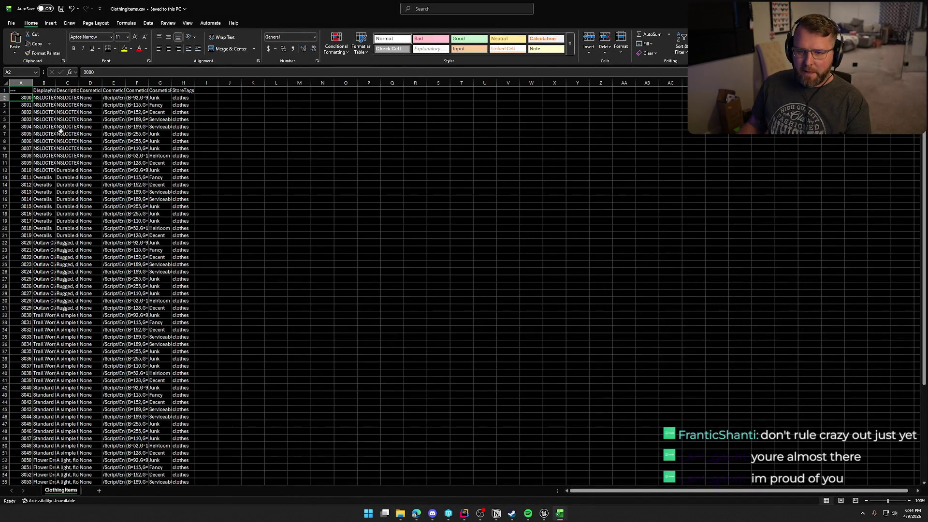
{"action": "scroll", "coordinate": [285, 221], "scroll_direction": "down", "scroll_amount": 7}
{"action": "scroll", "coordinate": [286, 222], "scroll_direction": "up", "scroll_amount": 7}
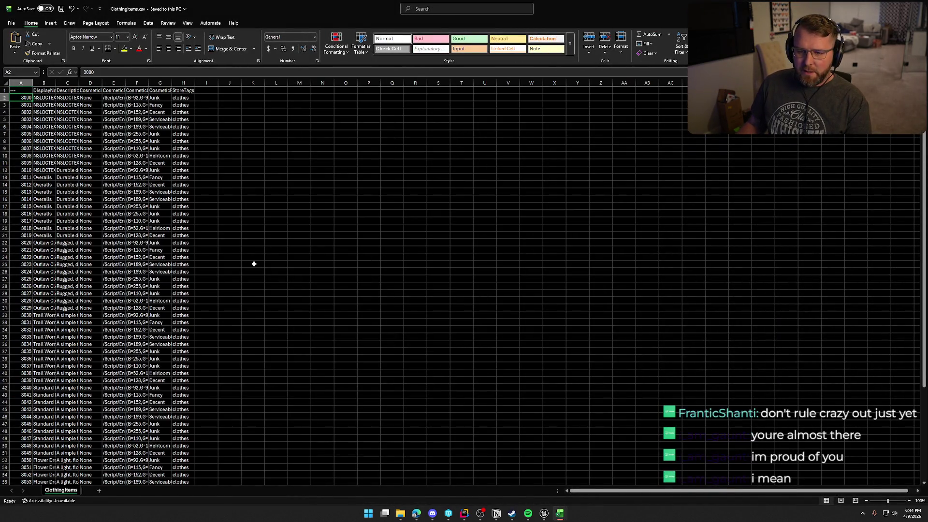
{"action": "double_click", "coordinate": [23, 98]}
{"action": "key", "text": "BackSpace"}
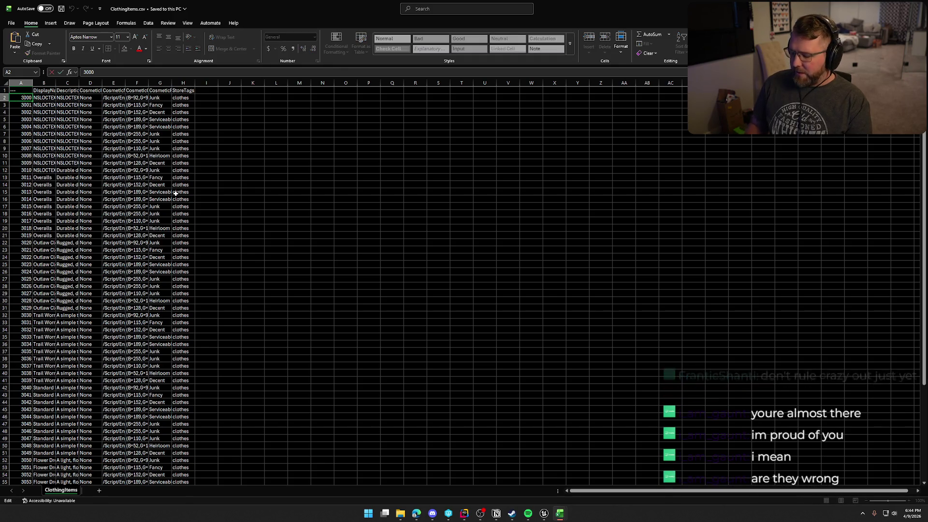
{"action": "type", "text": "5"}
{"action": "key", "text": "Return"}
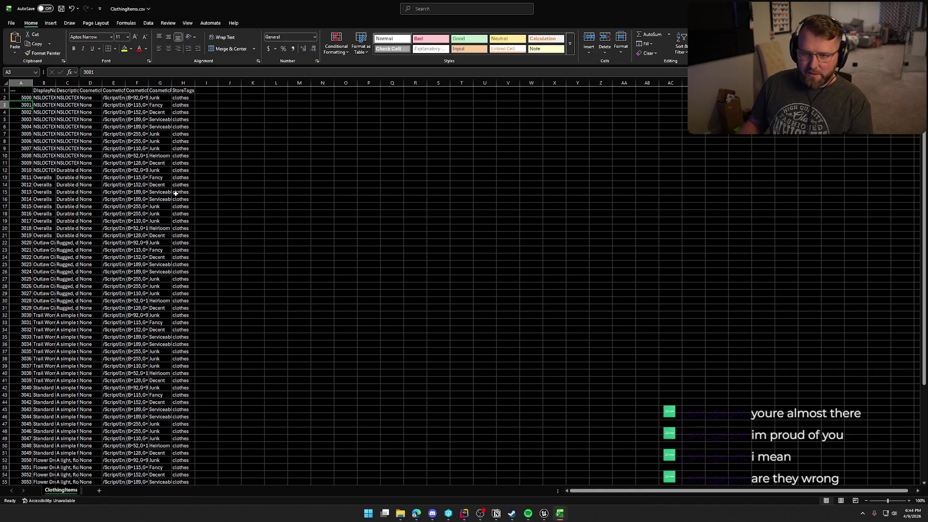
{"action": "type", "text": "5001"}
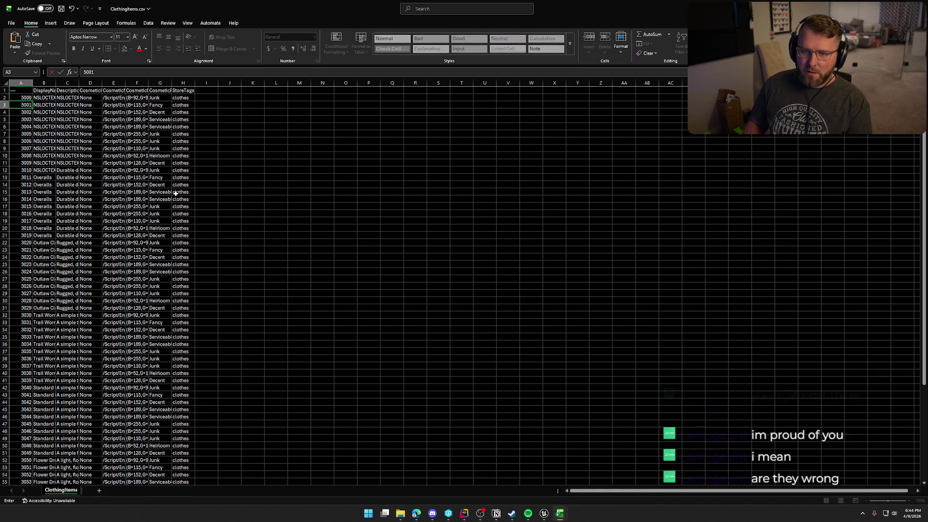
{"action": "key", "text": "Return"}
- Fill the IDs down to 5069 in row 71 and save ClothingItems.csv
{"action": "mouse_move", "coordinate": [23, 97]}
{"action": "left_mouse_down"}
{"action": "mouse_move", "coordinate": [46, 228]}
{"action": "mouse_move", "coordinate": [39, 520]}
{"action": "mouse_move", "coordinate": [38, 398]}
{"action": "mouse_move", "coordinate": [59, 447]}
{"action": "left_mouse_up"}
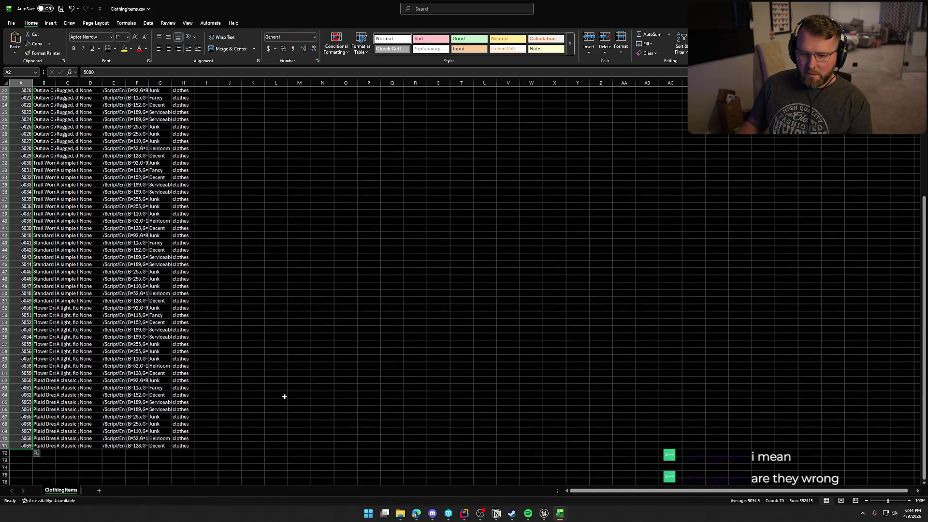
{"action": "scroll", "coordinate": [284, 396], "scroll_direction": "up", "scroll_amount": 7}
{"action": "left_click", "coordinate": [299, 211]}
{"action": "key", "text": "ctrl+s"}
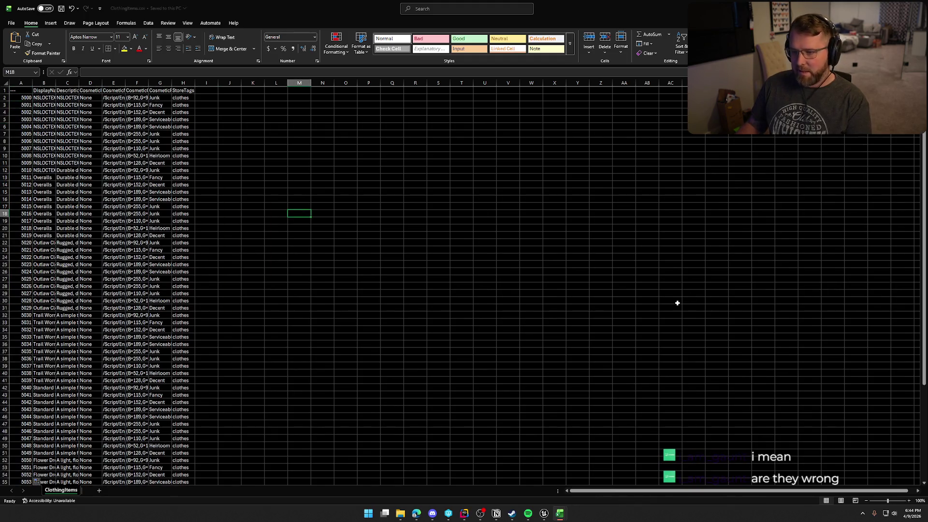
{"action": "left_click", "coordinate": [544, 513]}
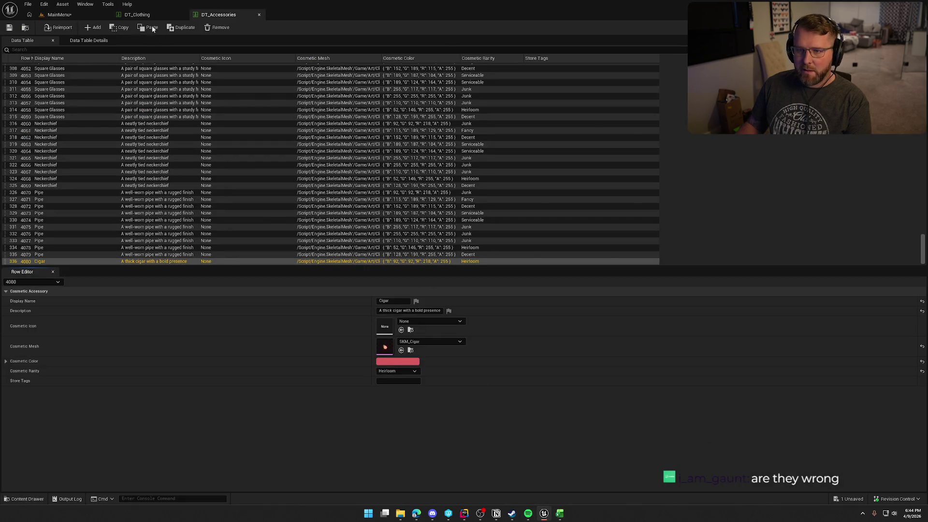
- Reimport DT_Clothing from Z:\Art\TrailNError\ClothingItems.csv so its rows start at ID 5000
{"action": "left_click", "coordinate": [140, 15]}
{"action": "left_click", "coordinate": [59, 27]}
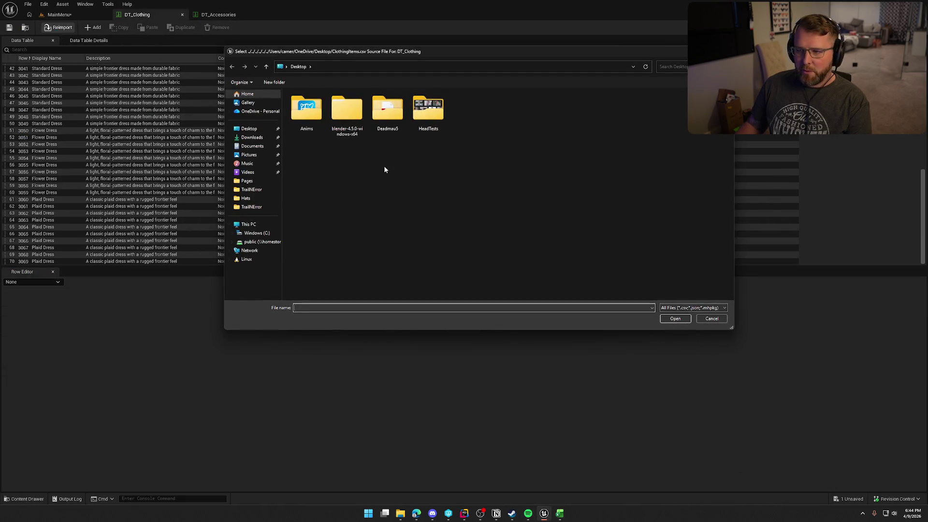
{"action": "left_click", "coordinate": [259, 242]}
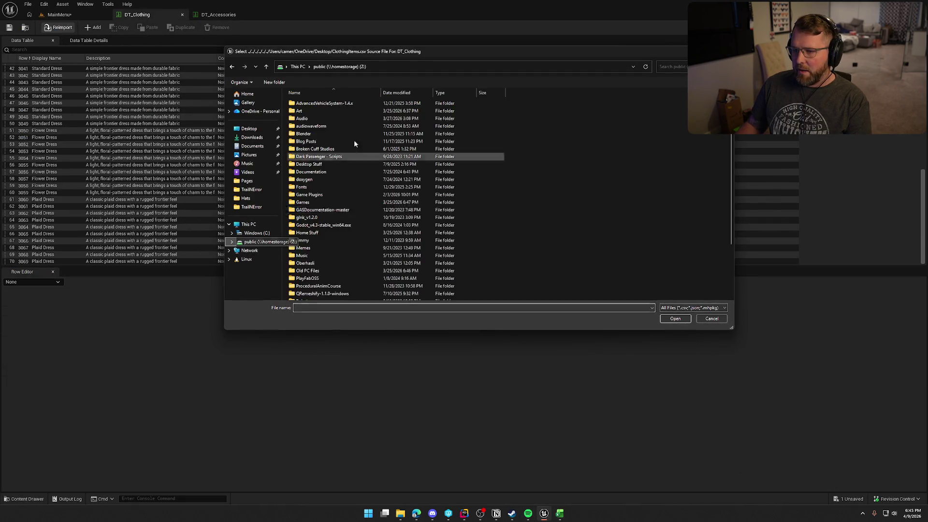
{"action": "double_click", "coordinate": [311, 112]}
{"action": "scroll", "coordinate": [373, 240], "scroll_direction": "down", "scroll_amount": 10}
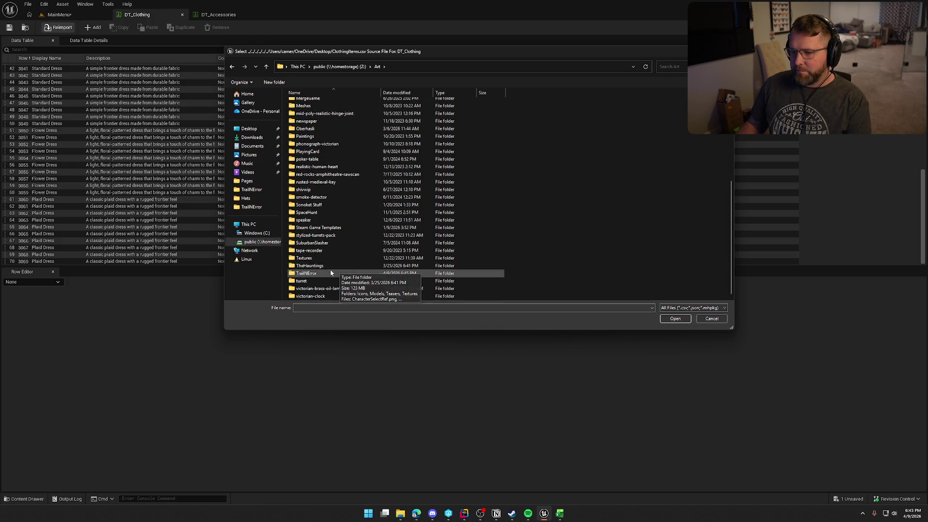
{"action": "double_click", "coordinate": [330, 273]}
{"action": "left_click", "coordinate": [708, 134]}
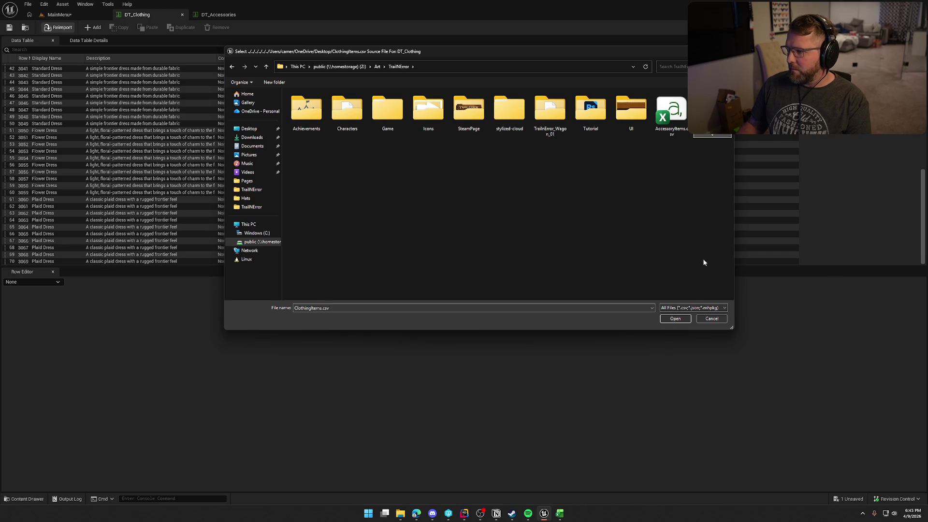
{"action": "left_click", "coordinate": [675, 318]}
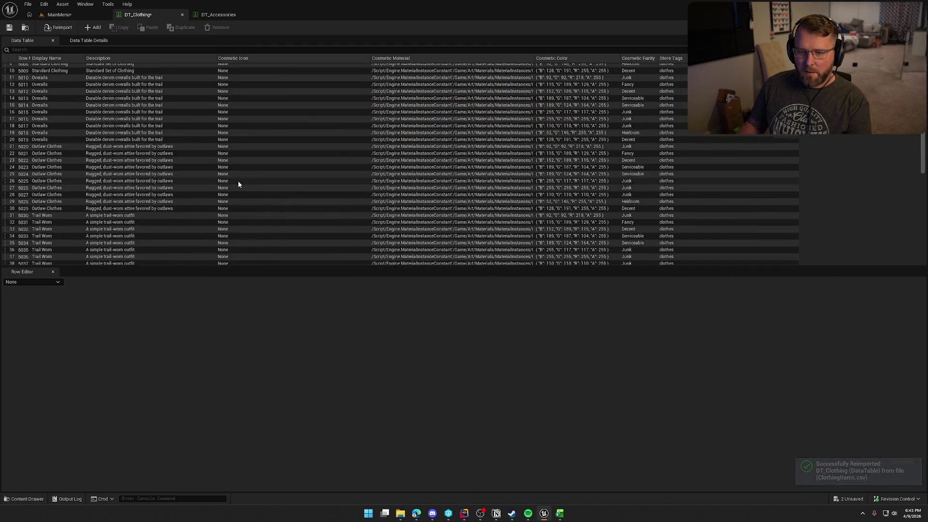
{"action": "scroll", "coordinate": [238, 181], "scroll_direction": "down", "scroll_amount": 7}
{"action": "scroll", "coordinate": [258, 183], "scroll_direction": "up", "scroll_amount": 10}
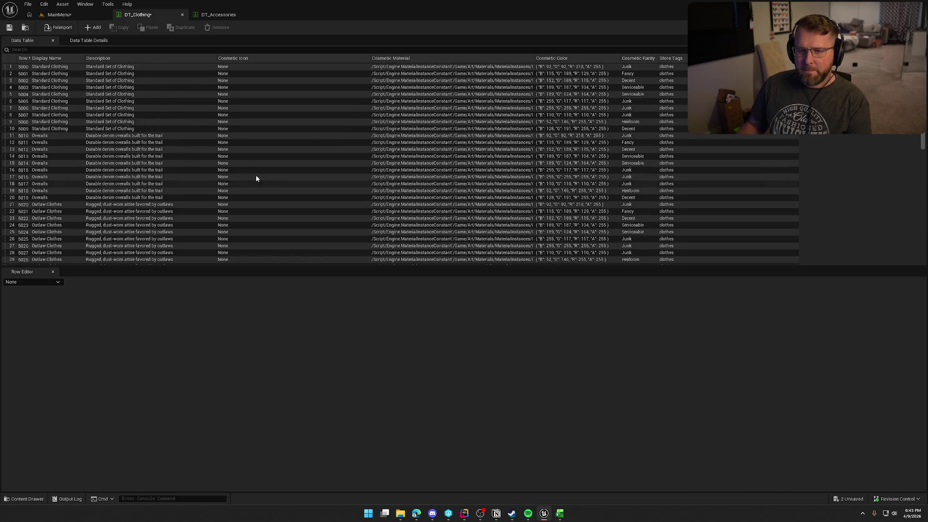
- Save all unsaved assets with Ctrl+Shift+S, then return to the DT_Clothing table
{"action": "key", "text": "ctrl+shift+s"}
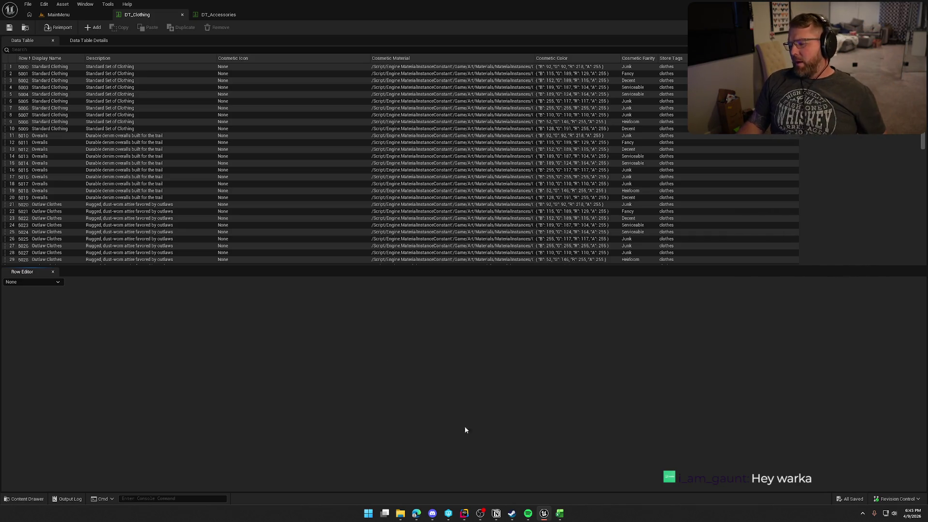
{"action": "mouse_move", "coordinate": [559, 516]}
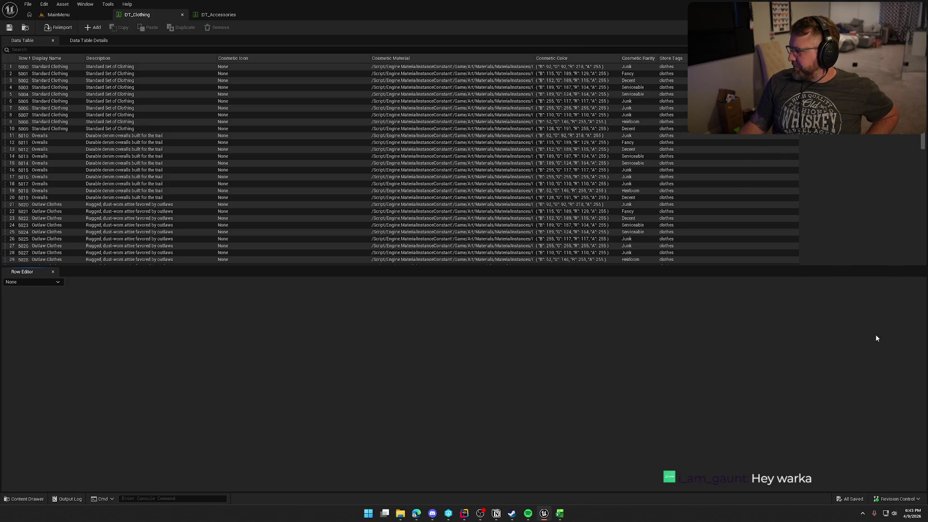
{"action": "key", "text": "alt+Tab"}
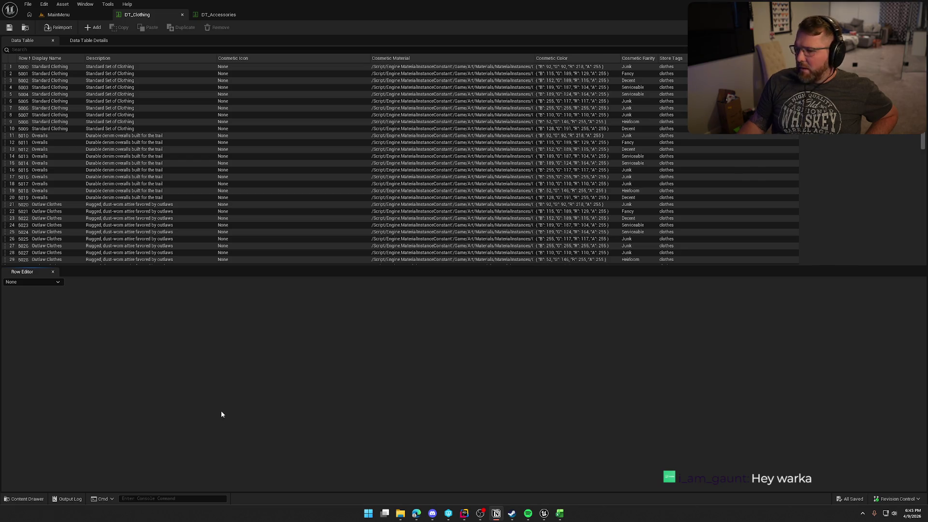
{"action": "left_click", "coordinate": [228, 369]}
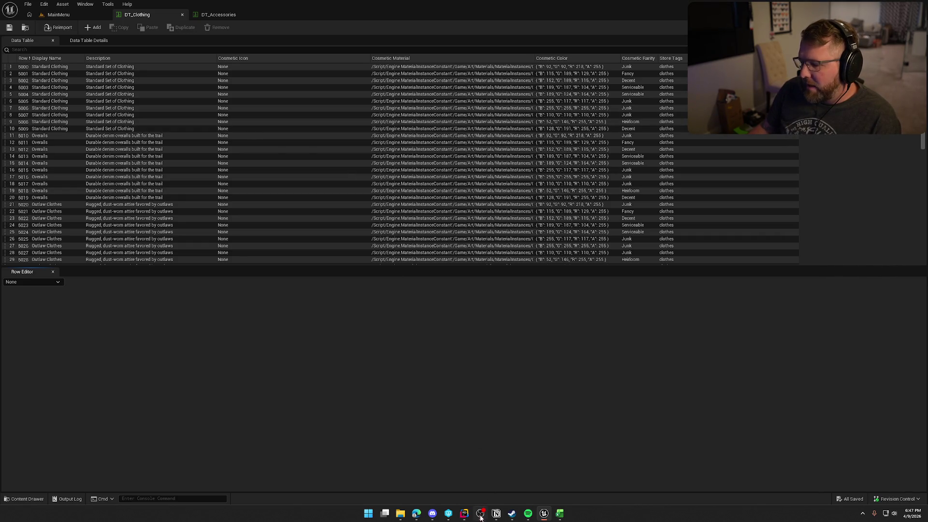
- Scroll the example Steam inventory JSON in Rider to the top, then maximize ChatGPT
{"action": "left_click", "coordinate": [464, 514]}
{"action": "scroll", "coordinate": [178, 227], "scroll_direction": "up", "scroll_amount": 6}
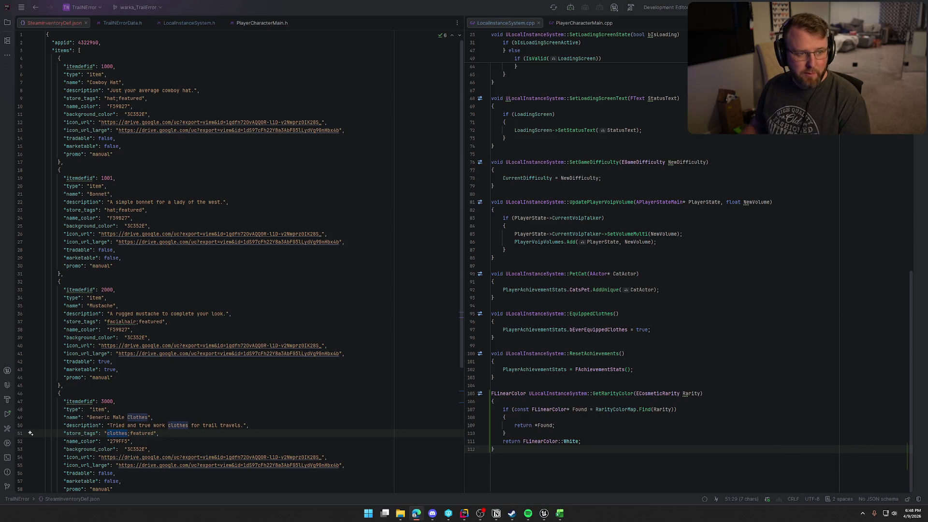
{"action": "key", "text": "alt+Tab"}
{"action": "double_click", "coordinate": [382, 51]}
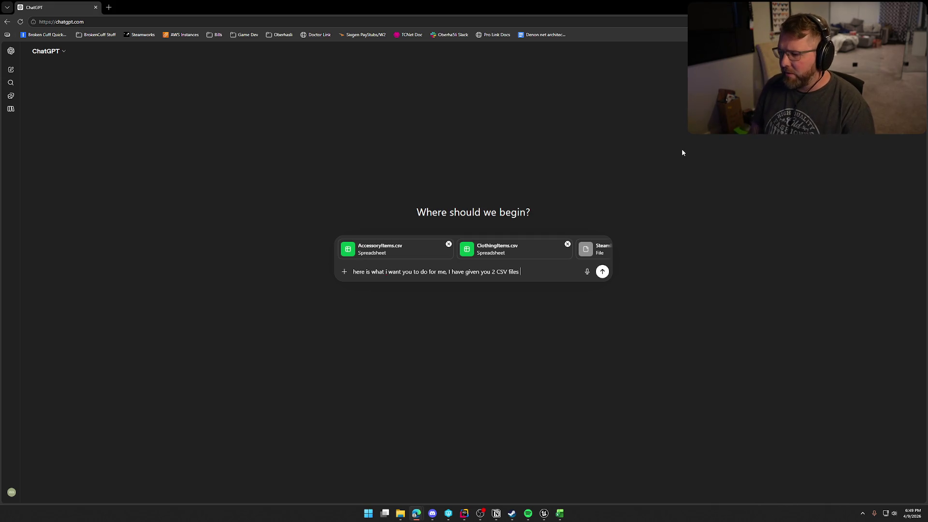
- Tell ChatGPT the JSON is an example of the end result, then view AccessoryItems.csv column E
{"action": "type", "text": "and on"}
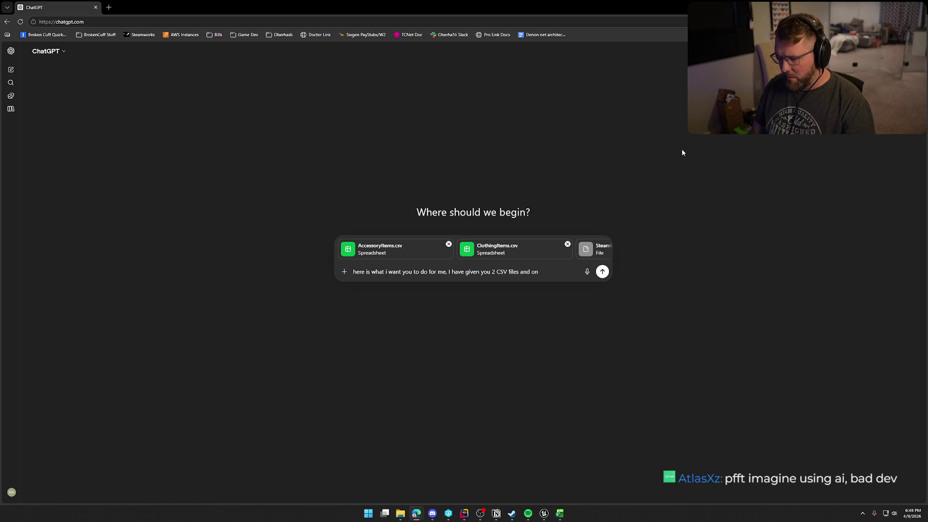
{"action": "type", "text": "ejson fil"}
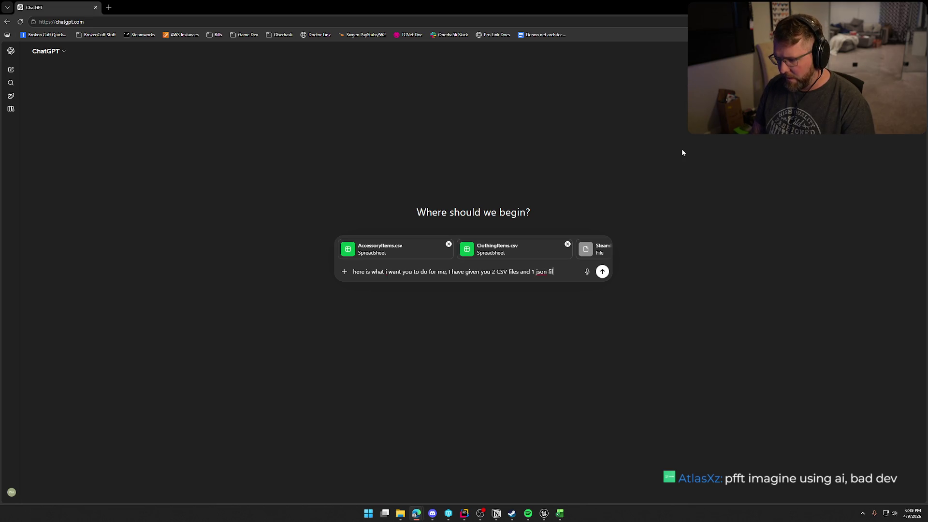
{"action": "type", "text": "e...th"}
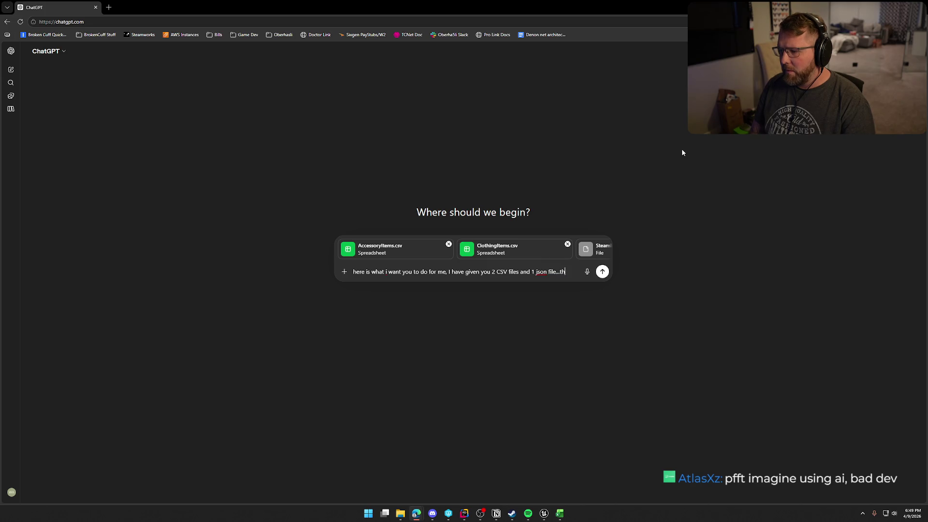
{"action": "type", "text": "e json file is a"}
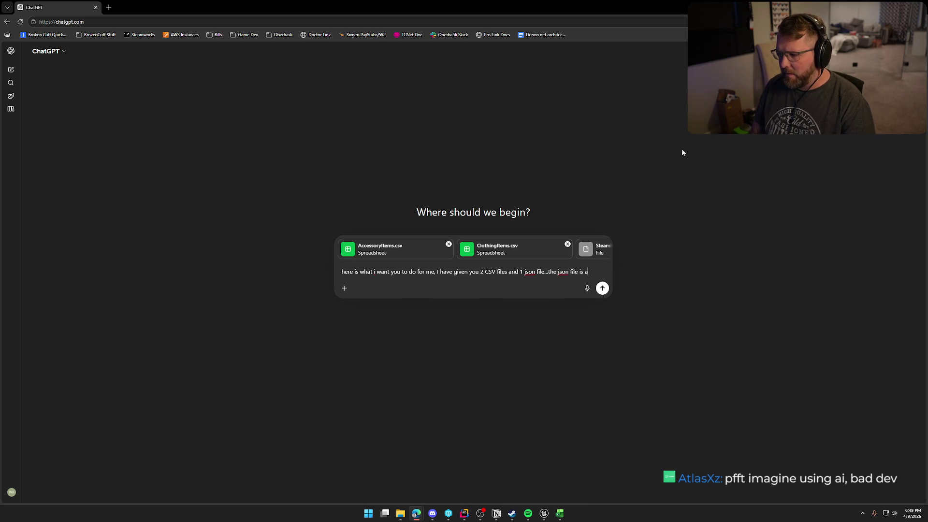
{"action": "type", "text": "n example of what i need"}
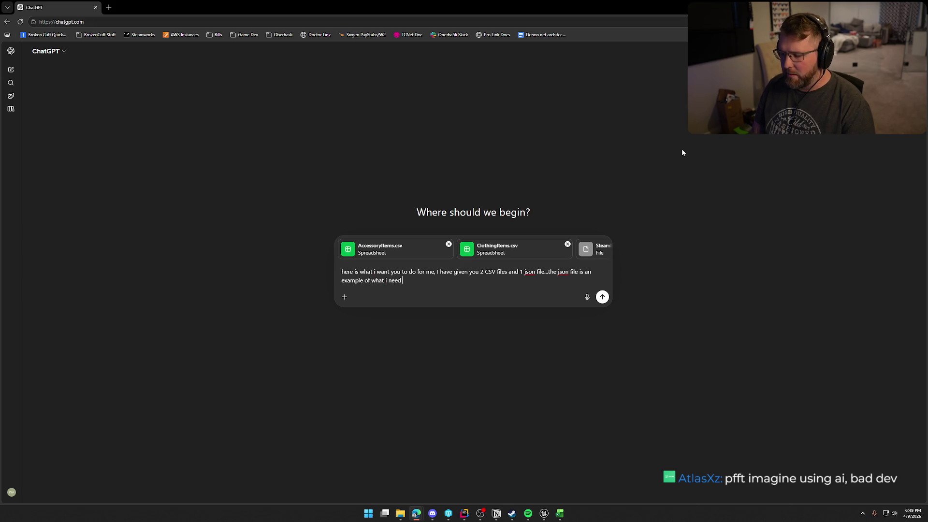
{"action": "type", "text": " as the ne"}
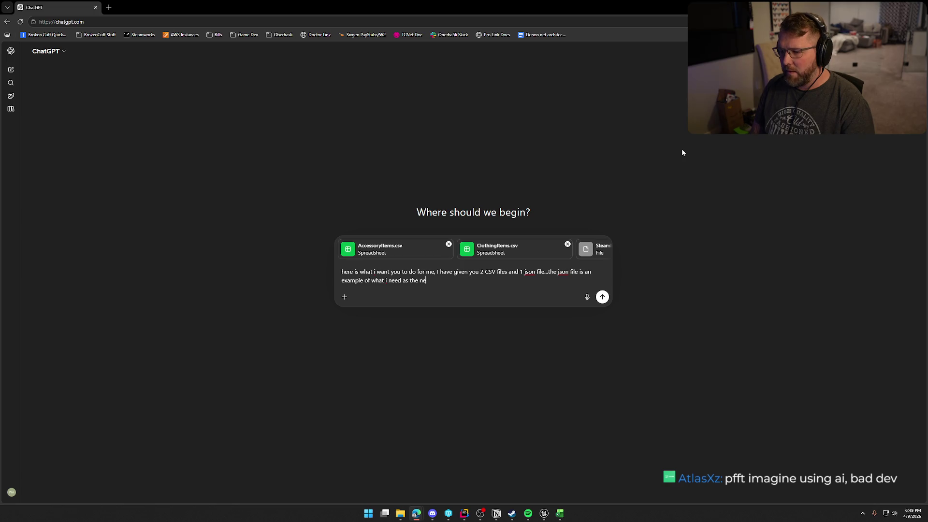
{"action": "key", "text": "BackSpace"}
{"action": "key", "text": "BackSpace"}
{"action": "type", "text": "end result"}
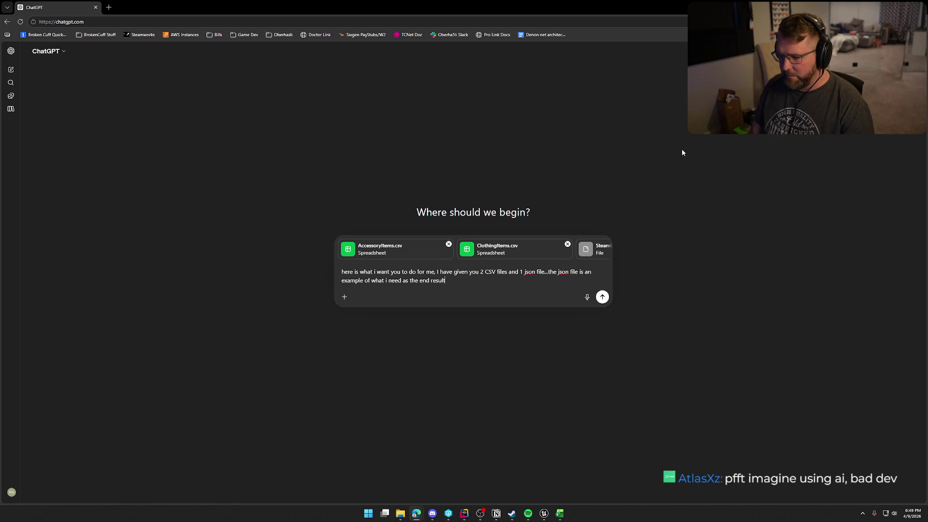
{"action": "type", "text": ". The CS"}
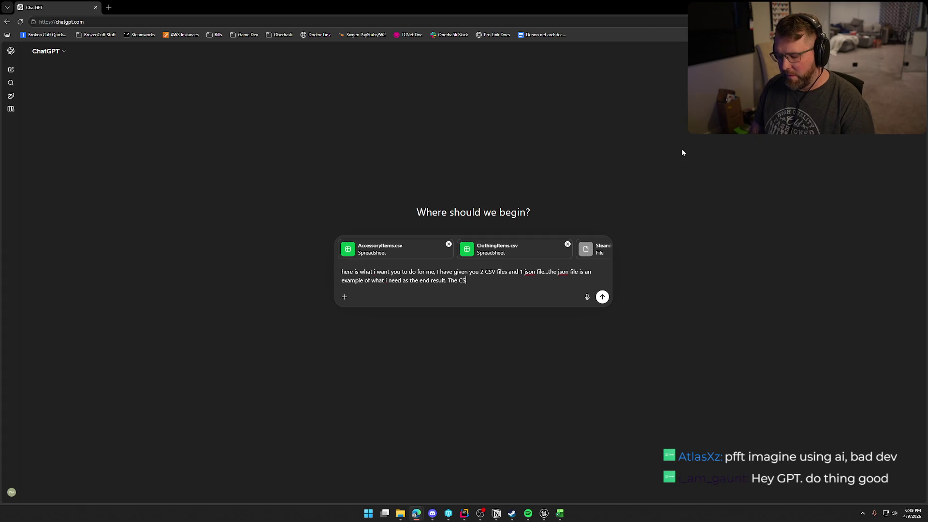
{"action": "type", "text": "V files cont"}
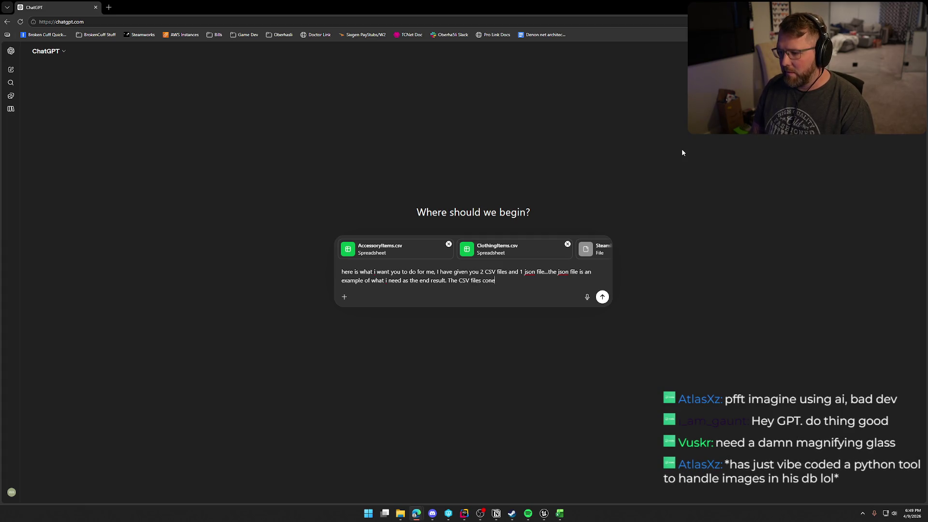
{"action": "type", "text": "ainthe information to fi"}
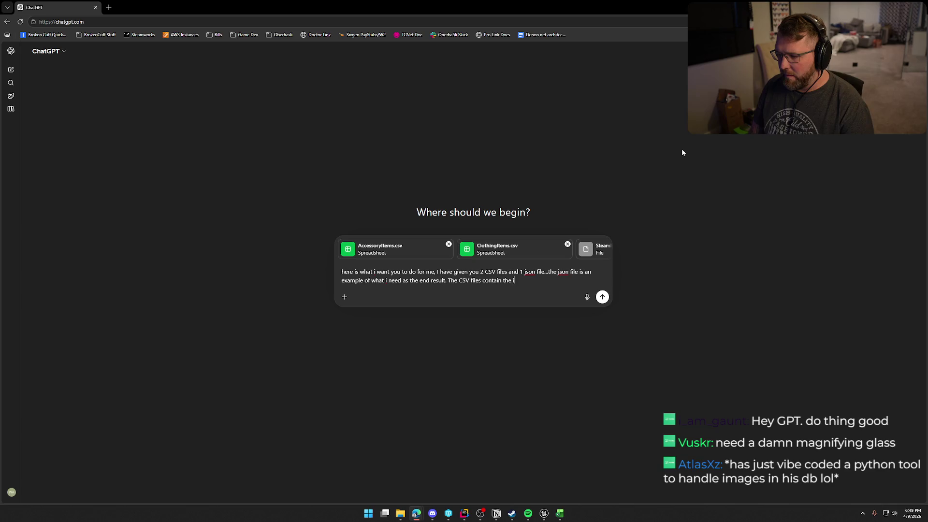
{"action": "type", "text": "ll out the json file. "}
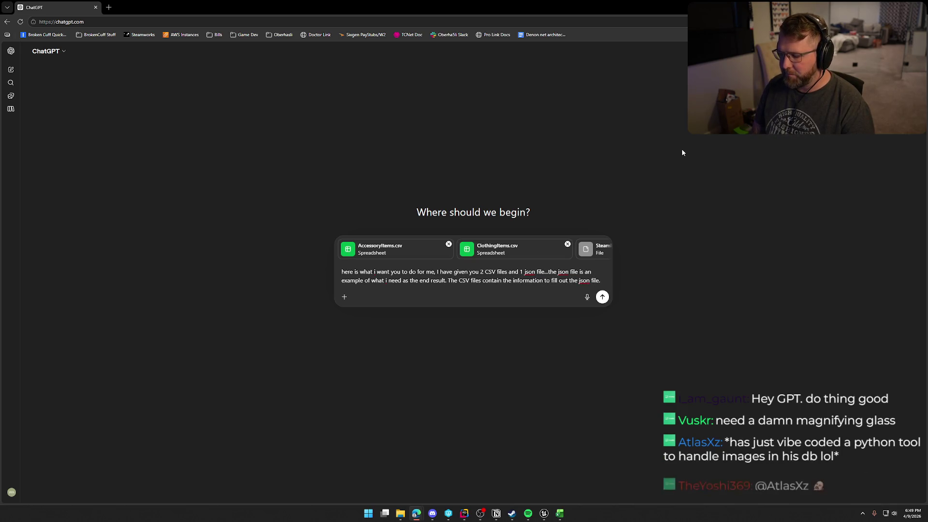
{"action": "type", "text": "You can "}
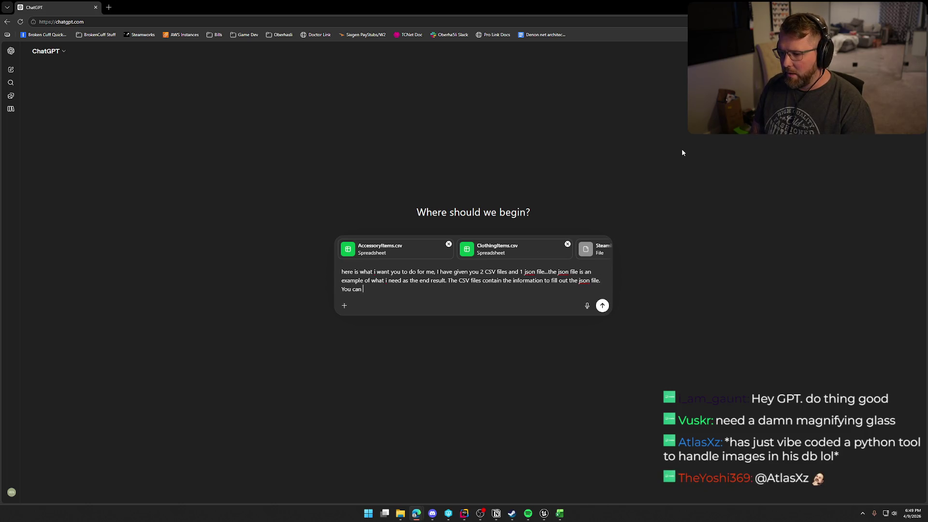
{"action": "type", "text": "ignore the"}
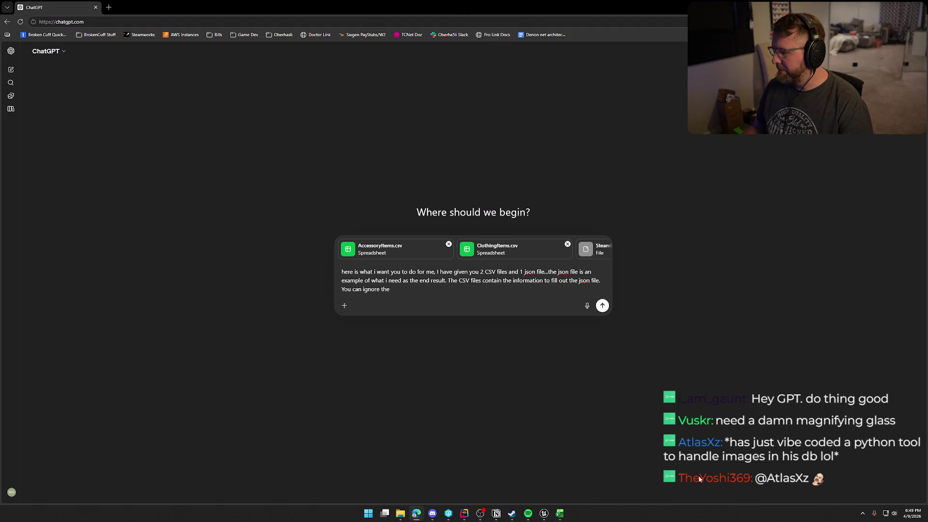
{"action": "left_click", "coordinate": [560, 514]}
{"action": "left_click", "coordinate": [543, 489]}
{"action": "left_click", "coordinate": [489, 81]}
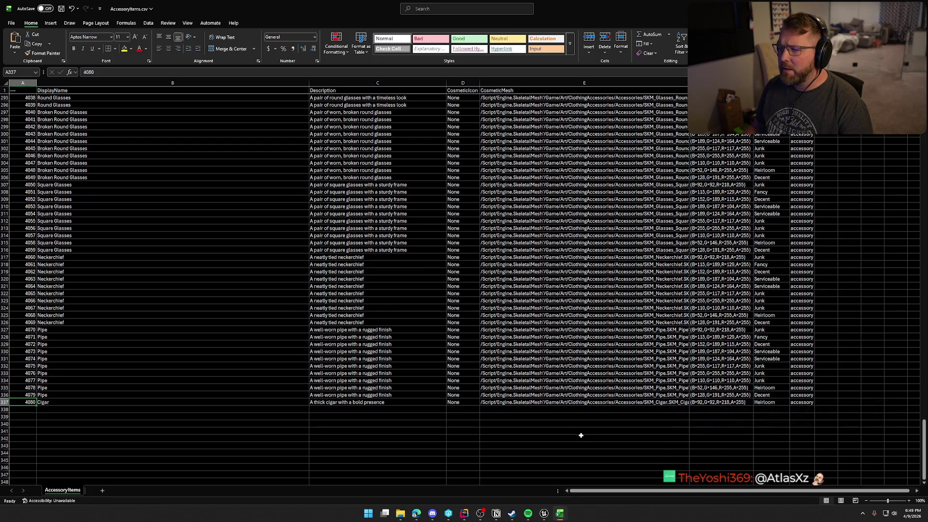
- Autofit ClothingItems.csv column E to see material paths, then note ignoring the Icon/Mesh/Material columns
{"action": "mouse_move", "coordinate": [563, 514]}
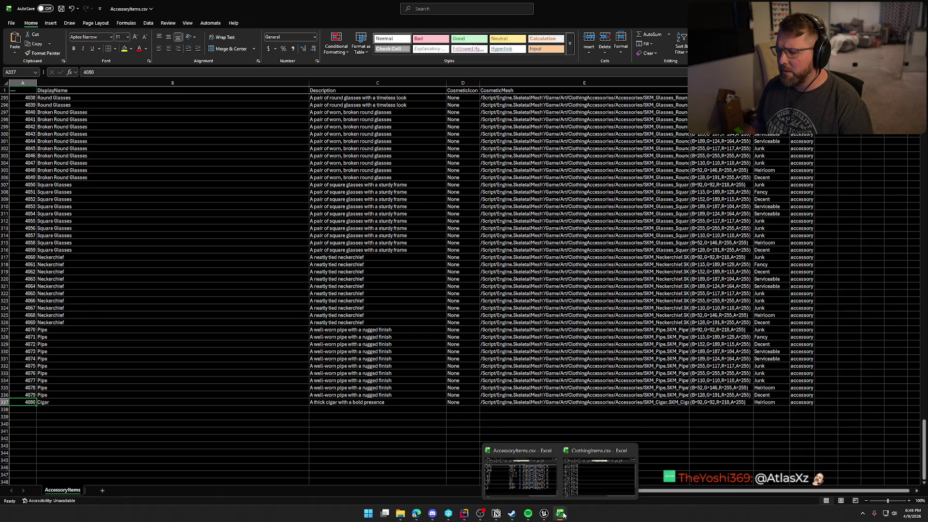
{"action": "left_click", "coordinate": [588, 491]}
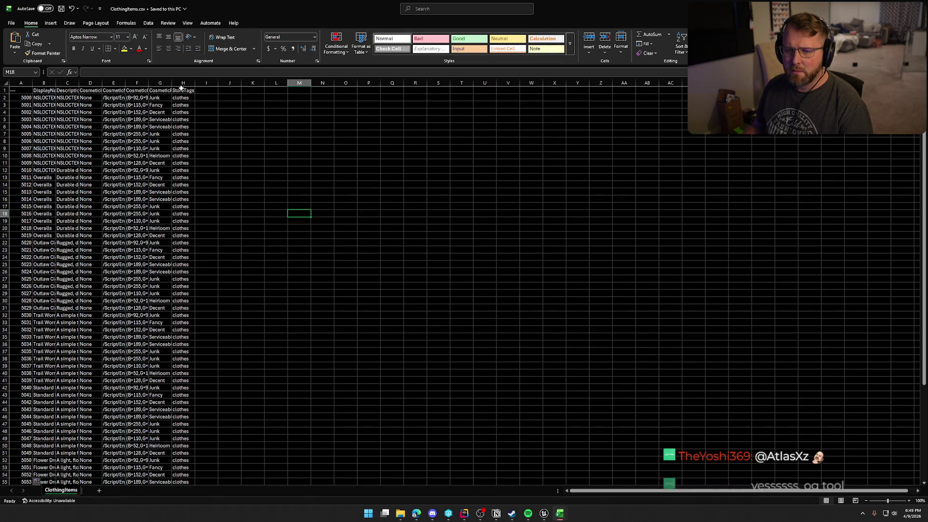
{"action": "double_click", "coordinate": [125, 83]}
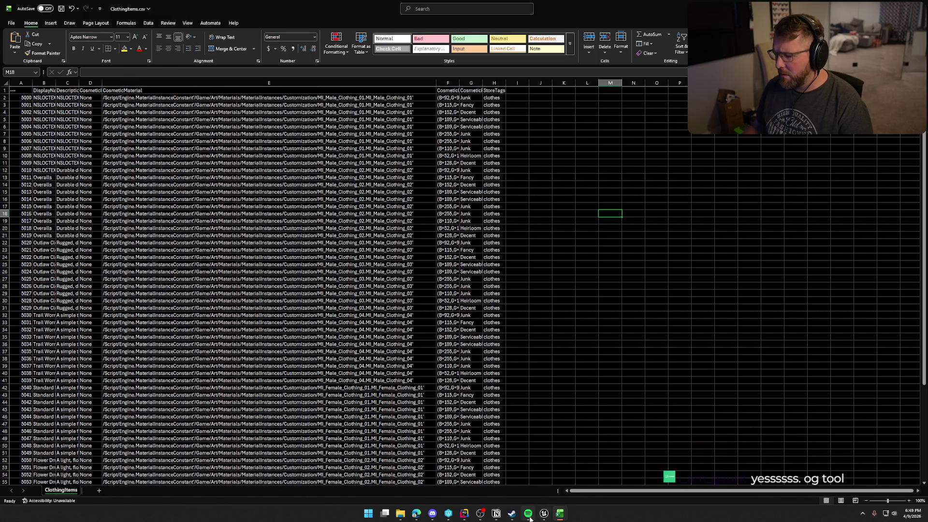
{"action": "mouse_move", "coordinate": [416, 513]}
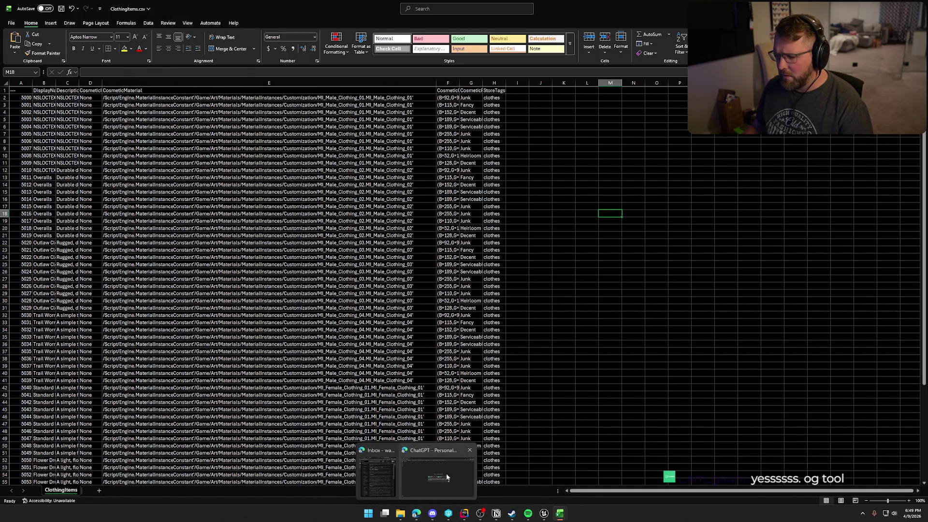
{"action": "left_click", "coordinate": [445, 473]}
{"action": "type", "text": "Ic"}
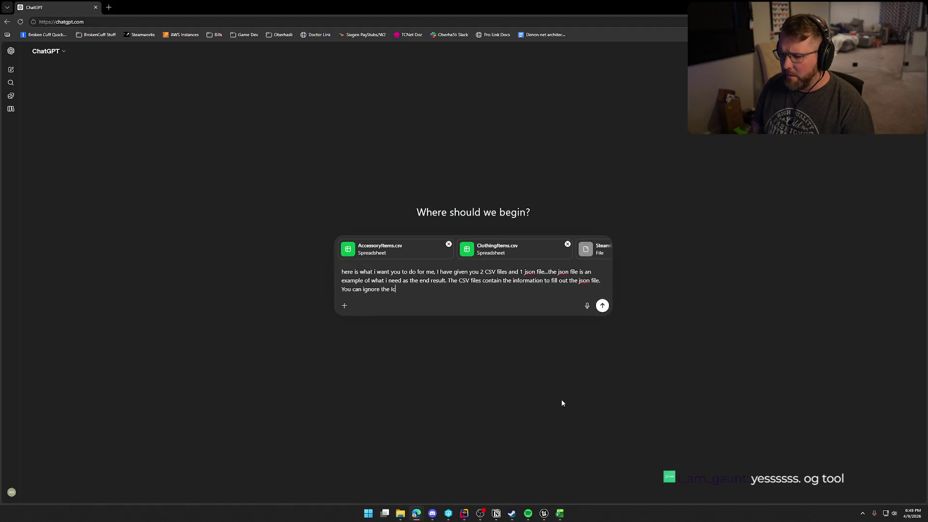
{"action": "type", "text": "onMes"}
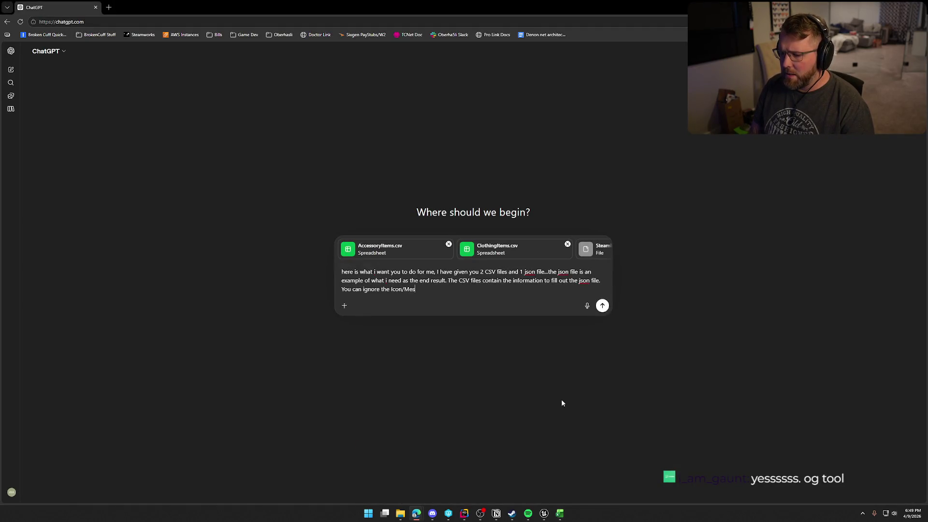
{"action": "type", "text": "Mate"}
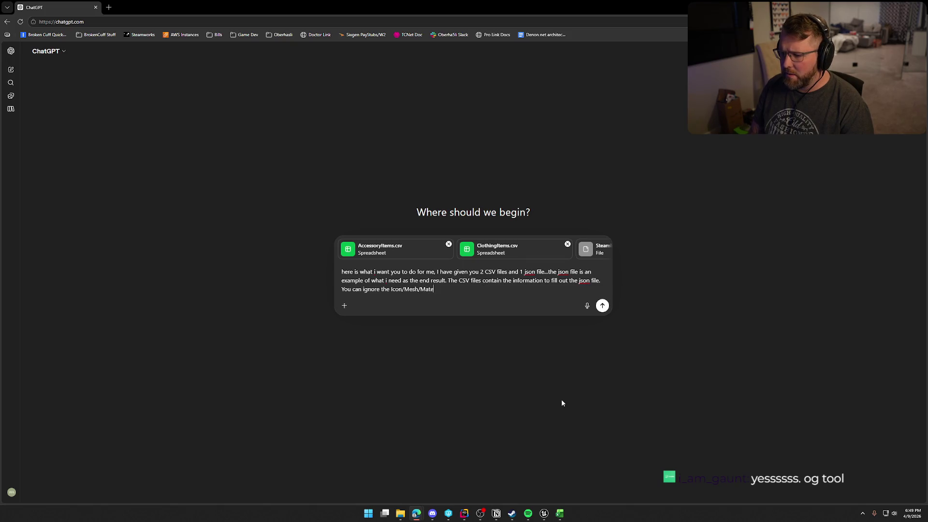
{"action": "type", "text": "rial colums"}
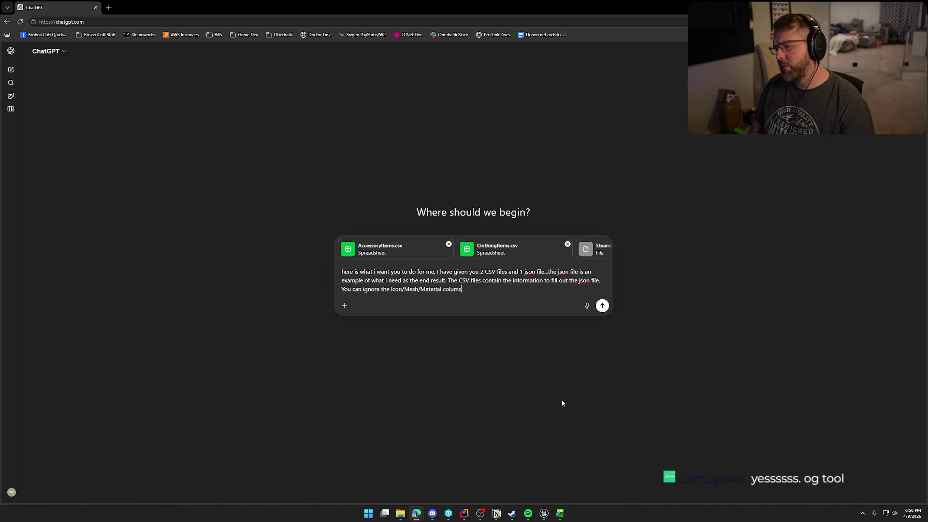
{"action": "key", "text": "BackSpace"}
{"action": "type", "text": "ns in the C"}
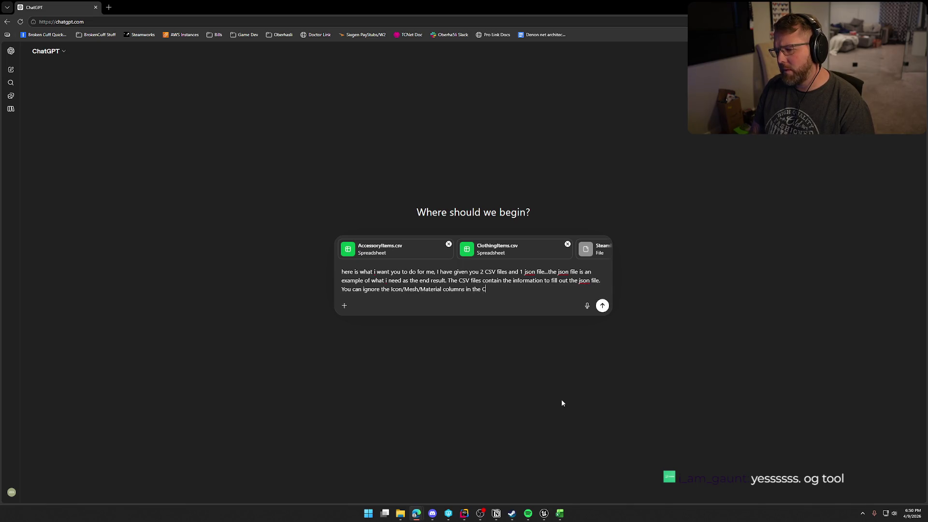
{"action": "type", "text": "SV as th"}
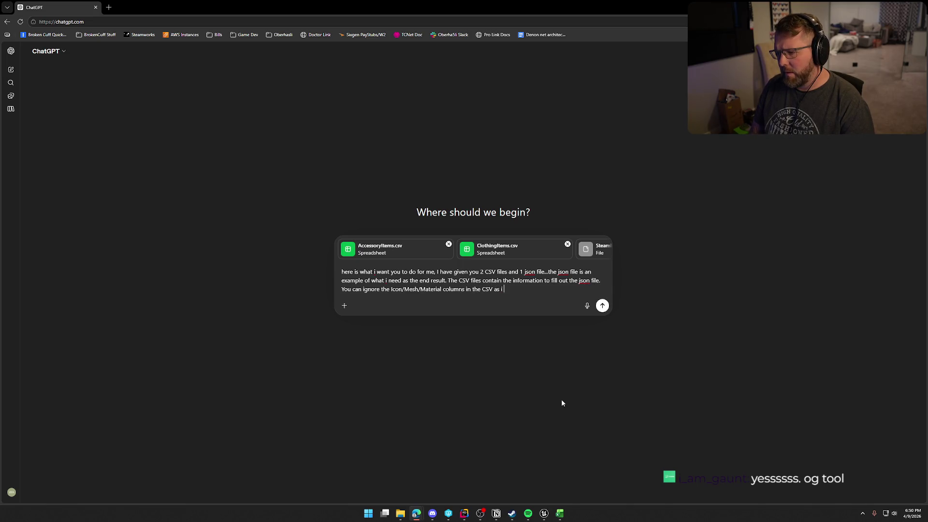
- Add to the prompt that icon_urls will be added manually later in the JSON
{"action": "key", "text": "BackSpace"}
{"action": "key", "text": "BackSpace"}
{"action": "key", "text": "BackSpace"}
{"action": "key", "text": "BackSpace"}
{"action": "type", "text": ". I wll m"}
{"action": "key", "text": "BackSpace"}
{"action": "key", "text": "BackSpace"}
{"action": "key", "text": "BackSpace"}
{"action": "type", "text": "ill manually add the"}
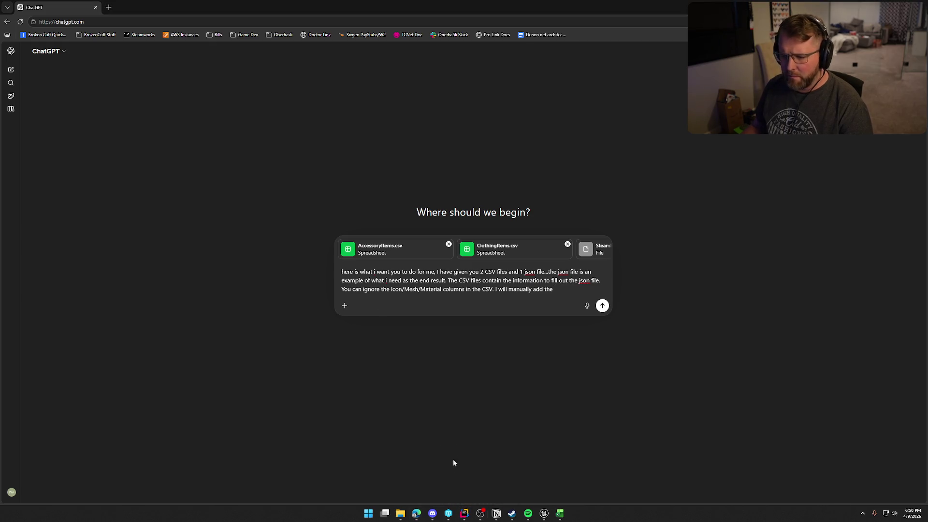
{"action": "left_click", "coordinate": [464, 513]}
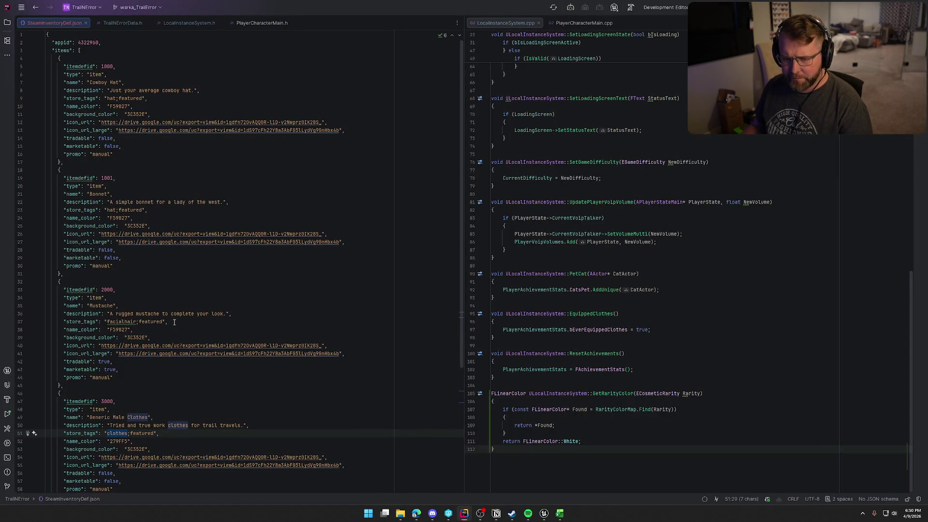
{"action": "key", "text": "alt+Tab"}
{"action": "type", "text": "icon_U"}
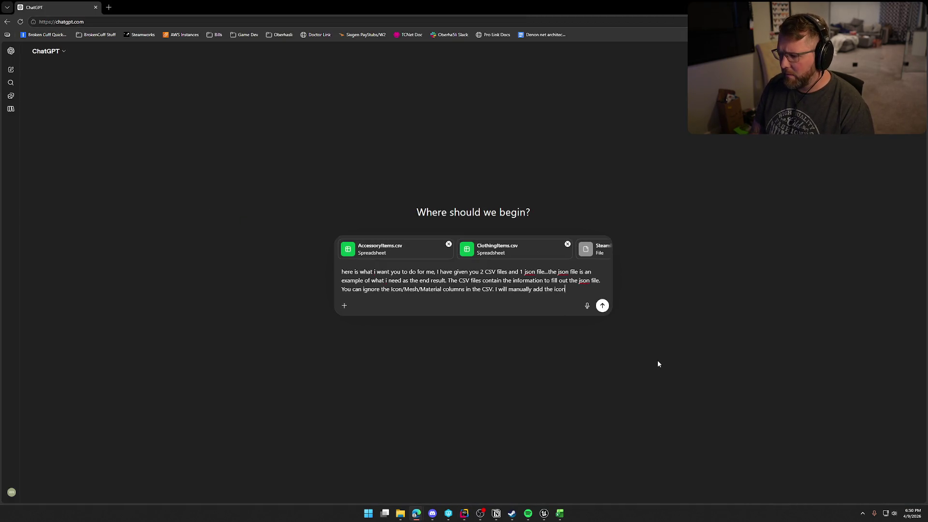
{"action": "key", "text": "BackSpace"}
{"action": "type", "text": "url"}
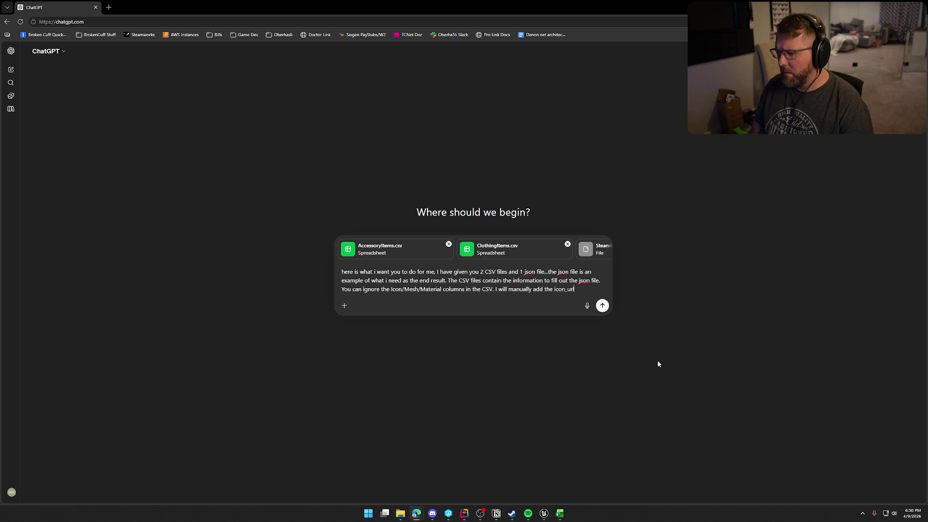
{"action": "type", "text": "s later"}
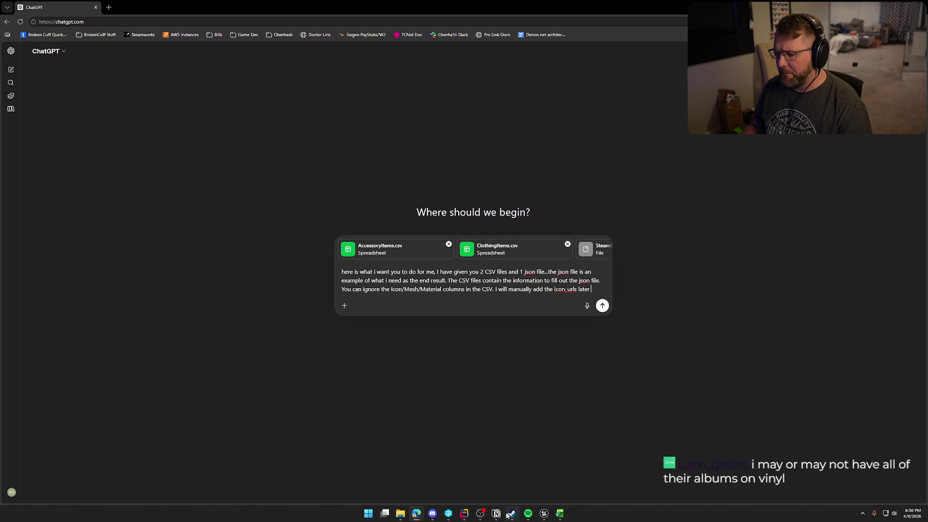
{"action": "type", "text": " in the json"}
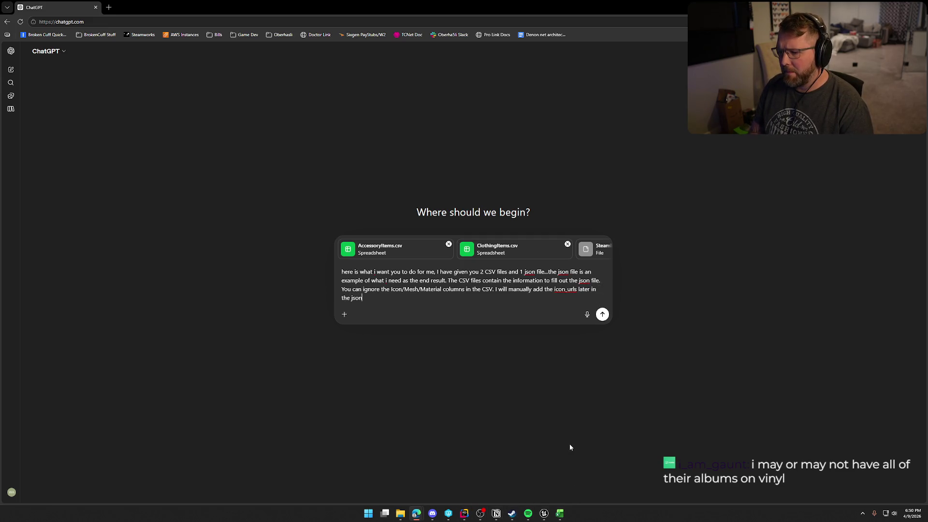
- Recheck the example JSON, drop a background_color sentence, and begin 'The itemdefid'
{"action": "left_click", "coordinate": [462, 515]}
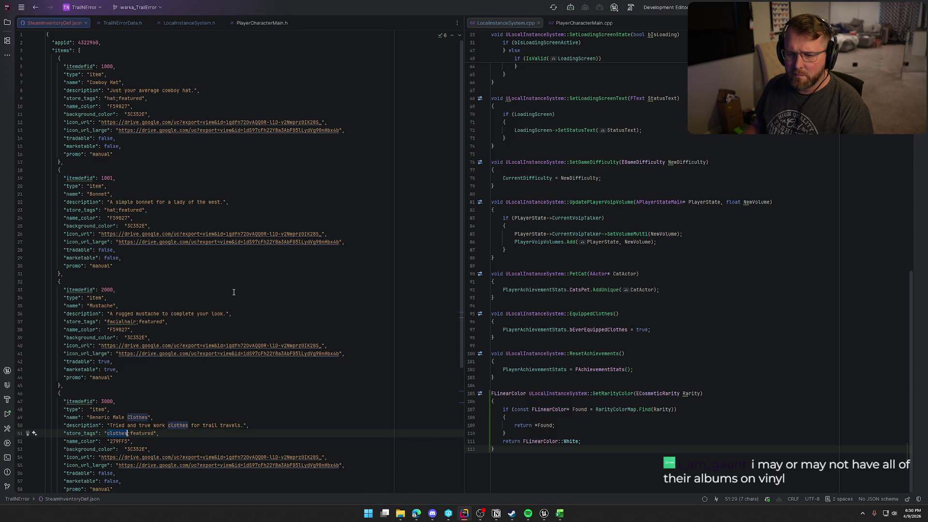
{"action": "mouse_move", "coordinate": [543, 514]}
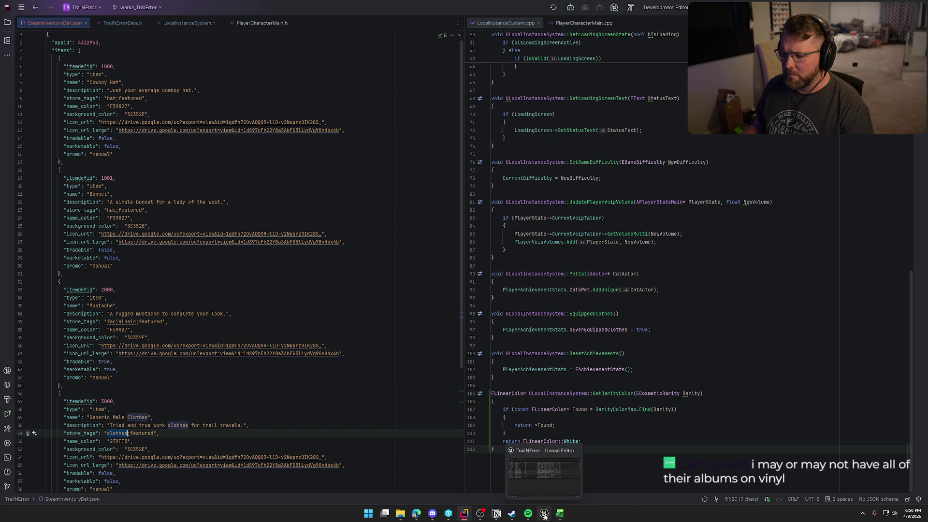
{"action": "left_click", "coordinate": [448, 513]}
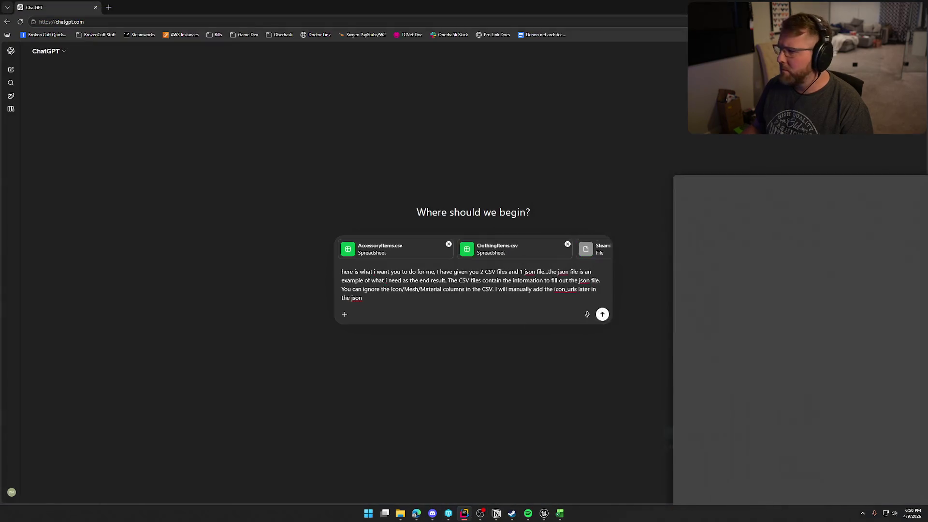
{"action": "type", "text": ". The background "}
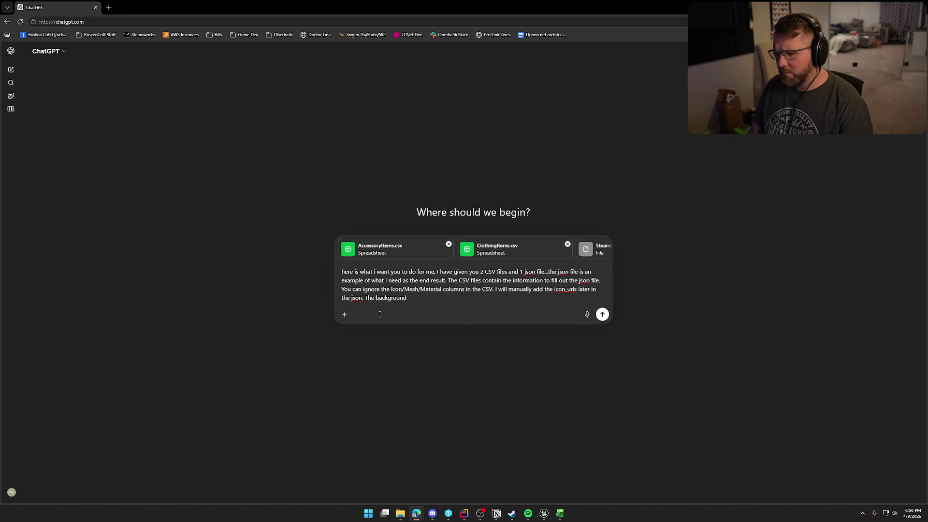
{"action": "type", "text": "_color shoul"}
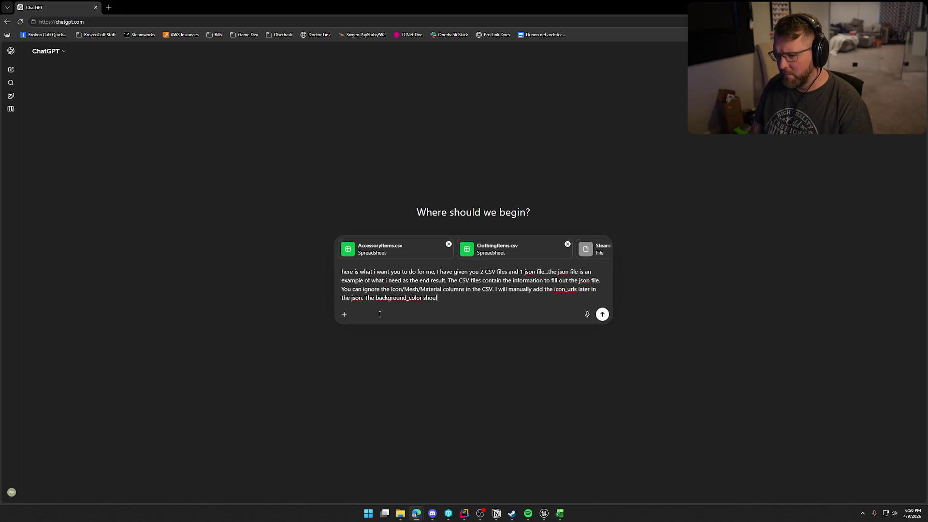
{"action": "type", "text": "d always be"}
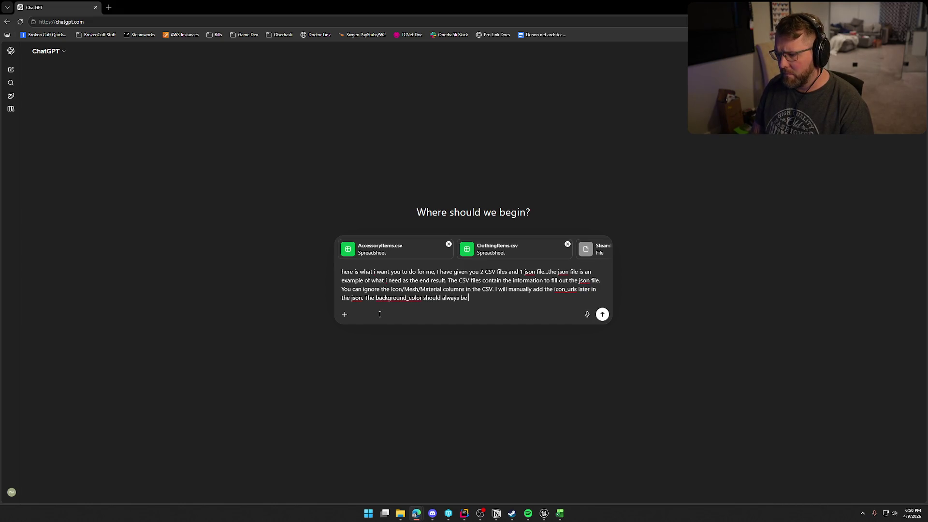
{"action": "key", "text": "BackSpace"}
{"action": "key", "text": "BackSpace"}
{"action": "key", "text": "BackSpace"}
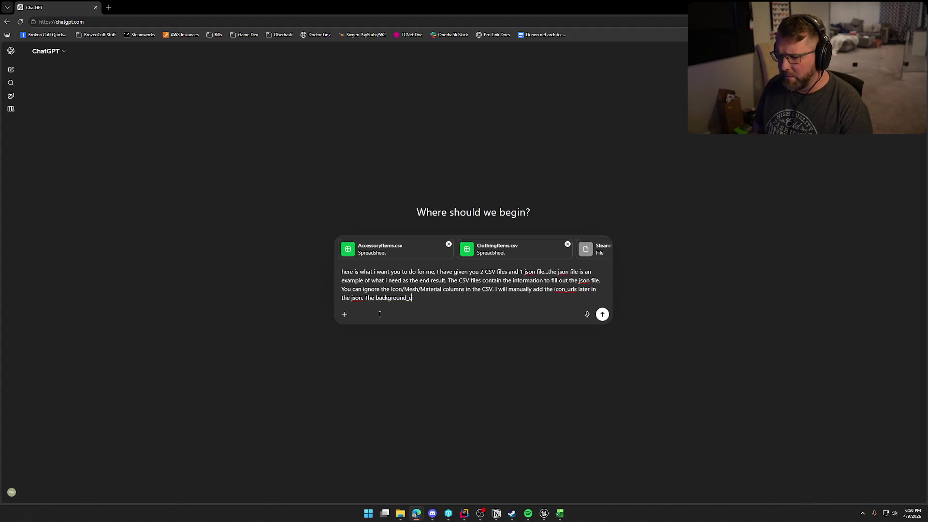
{"action": "type", "text": "he "}
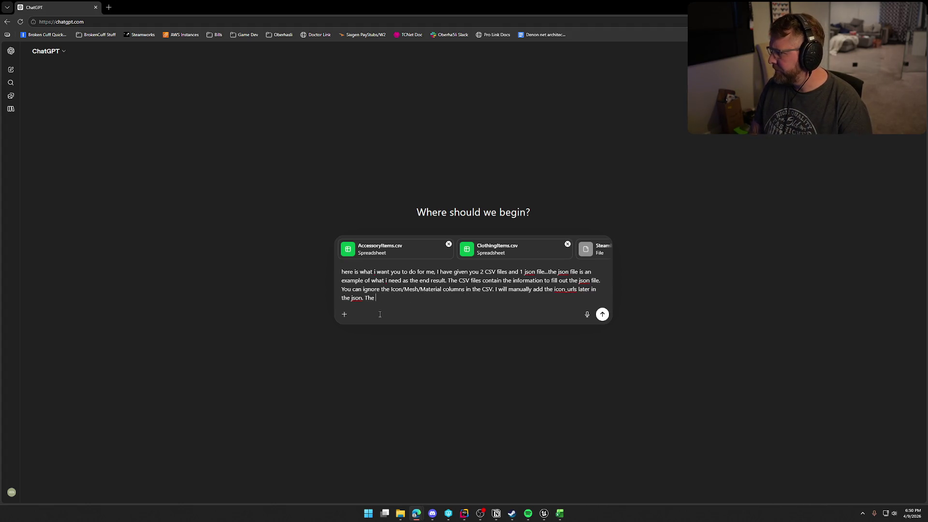
{"action": "type", "text": "itemdefid"}
{"action": "key", "text": "Escape"}
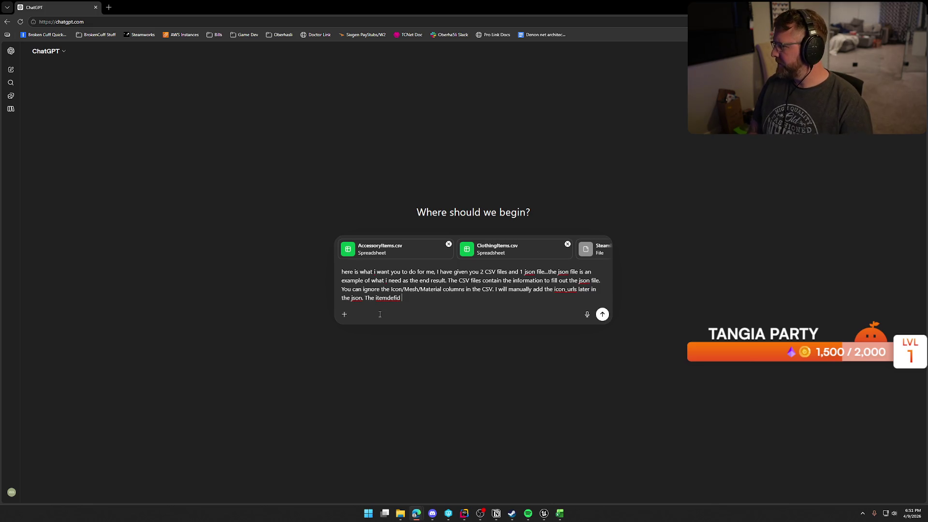
- Continue the itemdefid sentence after checking the AccessoryItems.csv columns
{"action": "type", "text": "is the"}
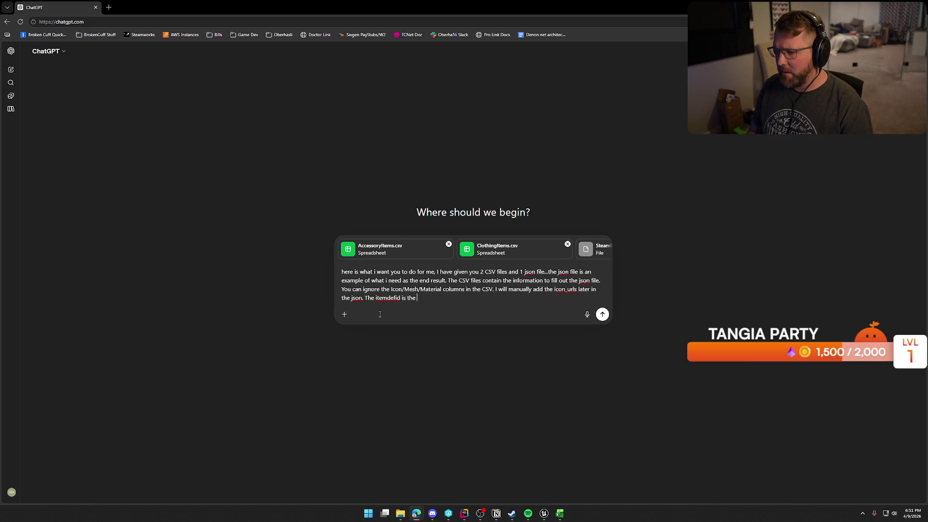
{"action": "mouse_move", "coordinate": [560, 515]}
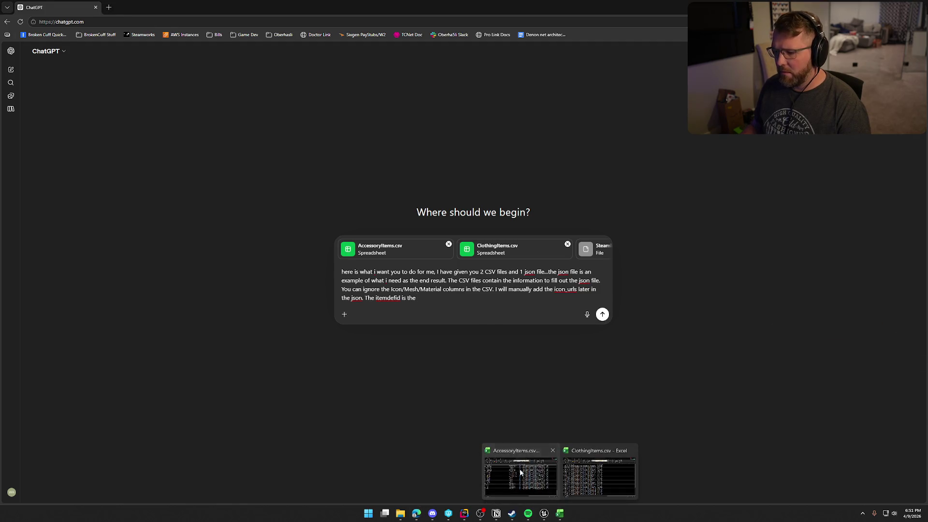
{"action": "left_click", "coordinate": [519, 469]}
{"action": "key", "text": "alt+Tab"}
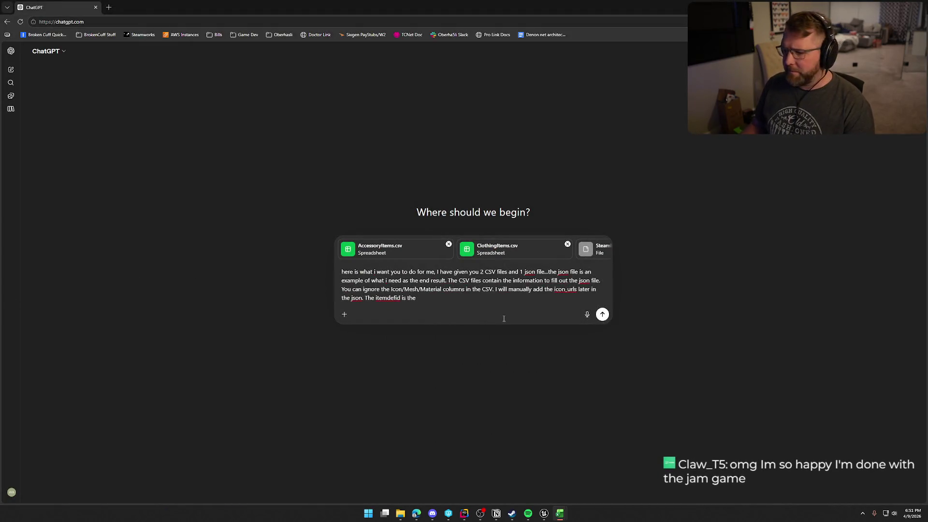
{"action": "left_click", "coordinate": [436, 300]}
- Map itemdefid, name, description and store_tags to CSV columns, then snip the rarity colour code
{"action": "type", "text": "ir"}
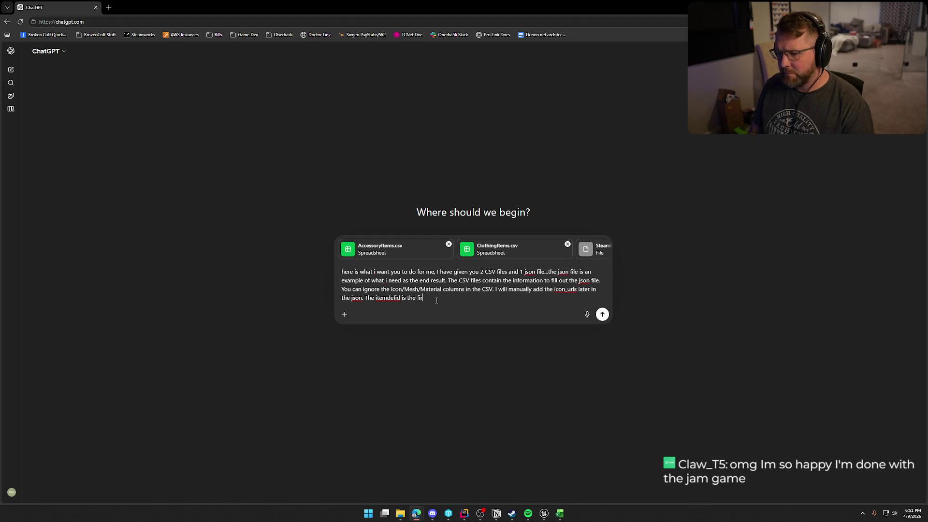
{"action": "type", "text": "st column "}
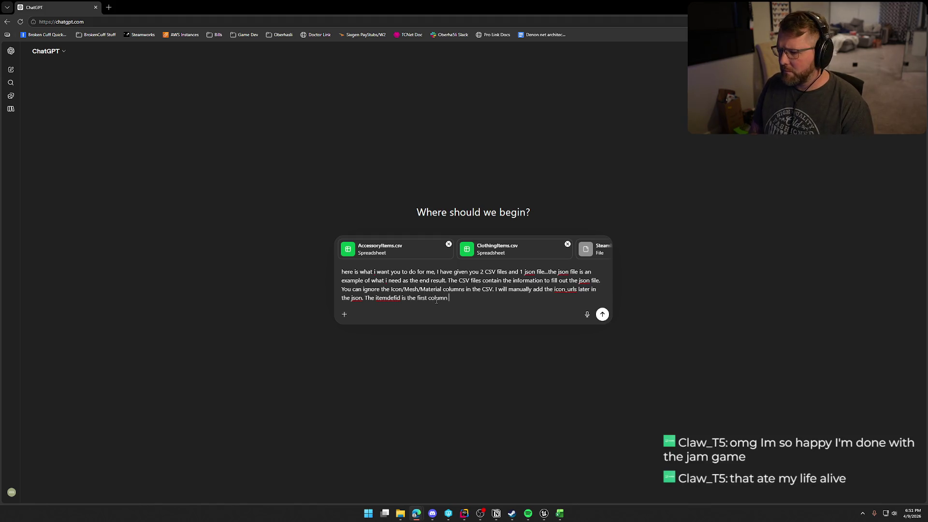
{"action": "type", "text": "in the CSV, t"}
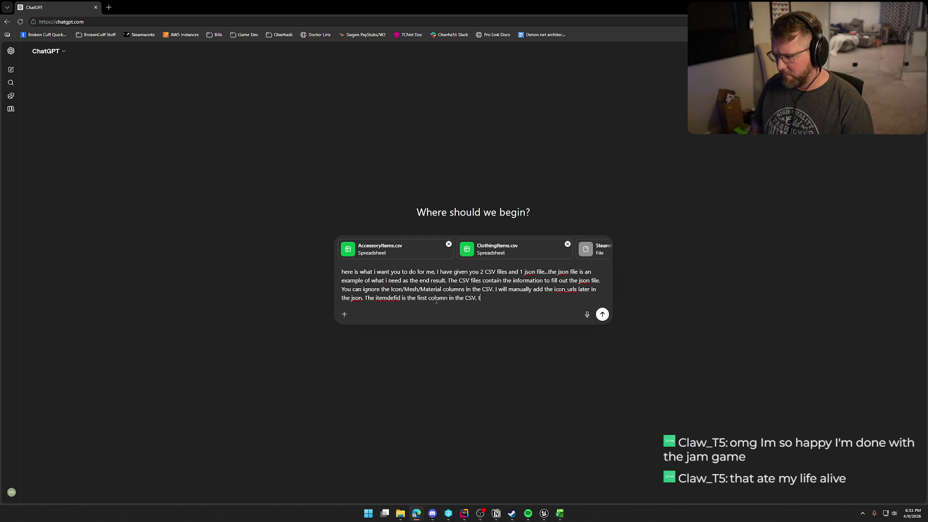
{"action": "type", "text": "he n"}
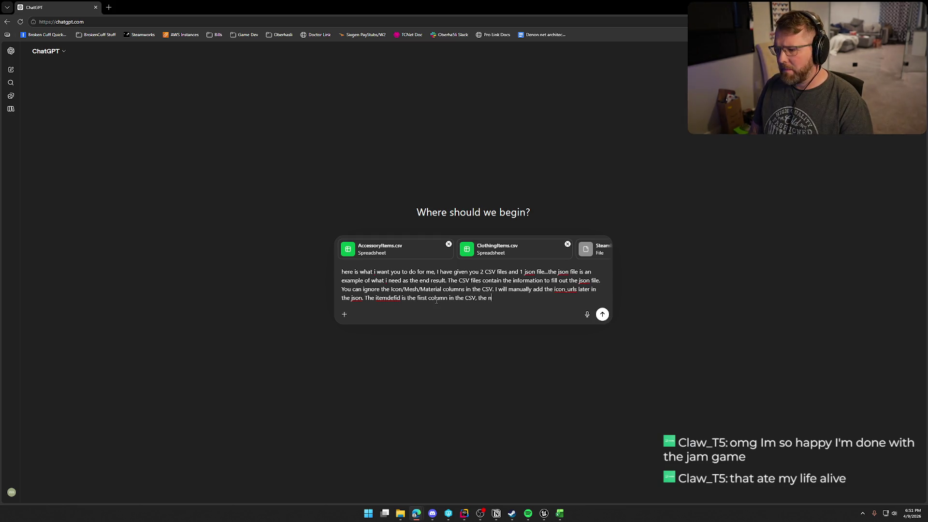
{"action": "type", "text": "ame is the "}
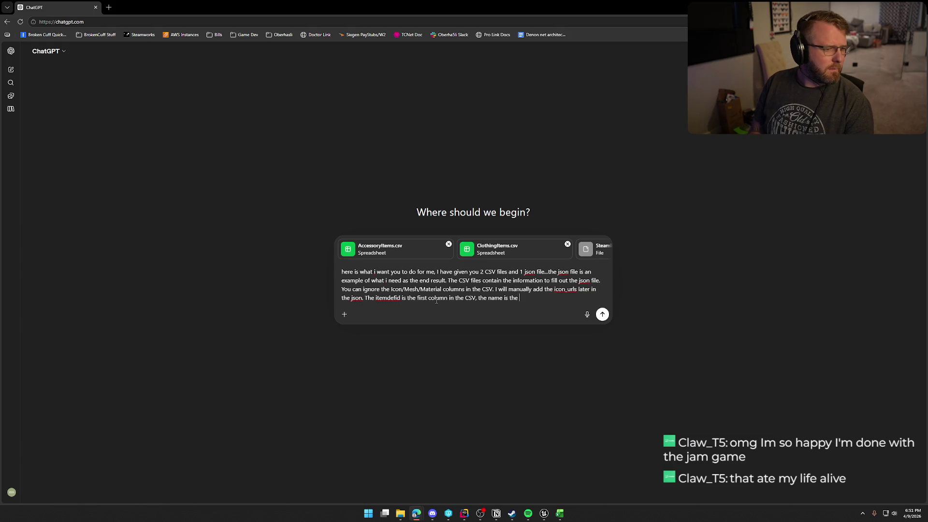
{"action": "type", "text": "display na"}
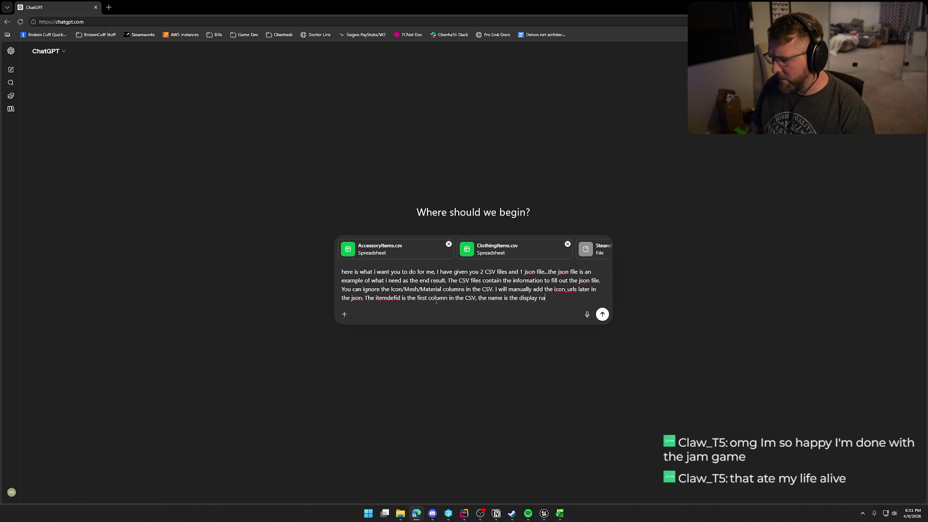
{"action": "type", "text": "me, the d"}
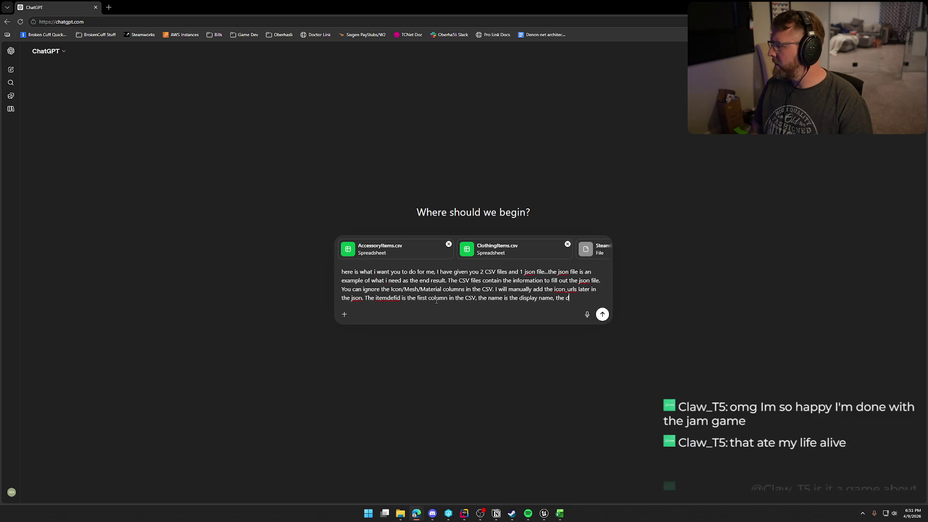
{"action": "type", "text": "escription is "}
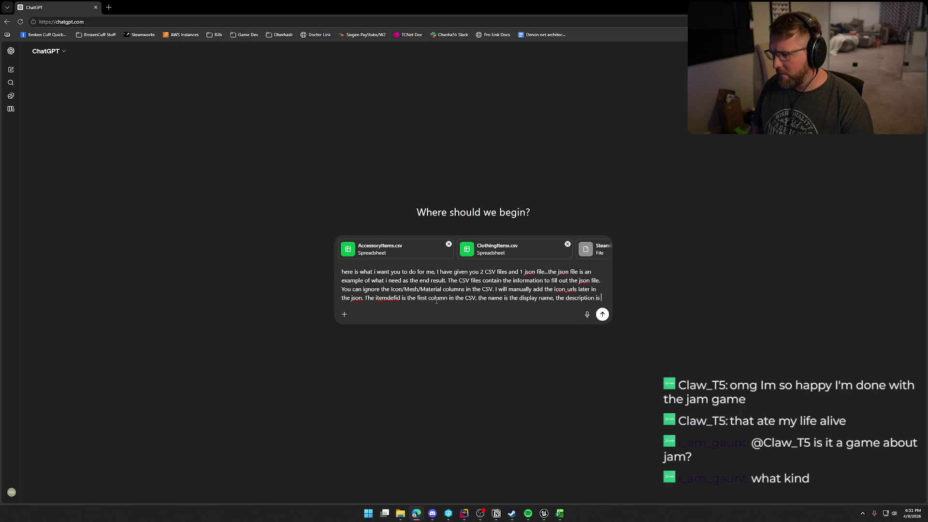
{"action": "type", "text": "from the desc"}
{"action": "key", "text": "Tab"}
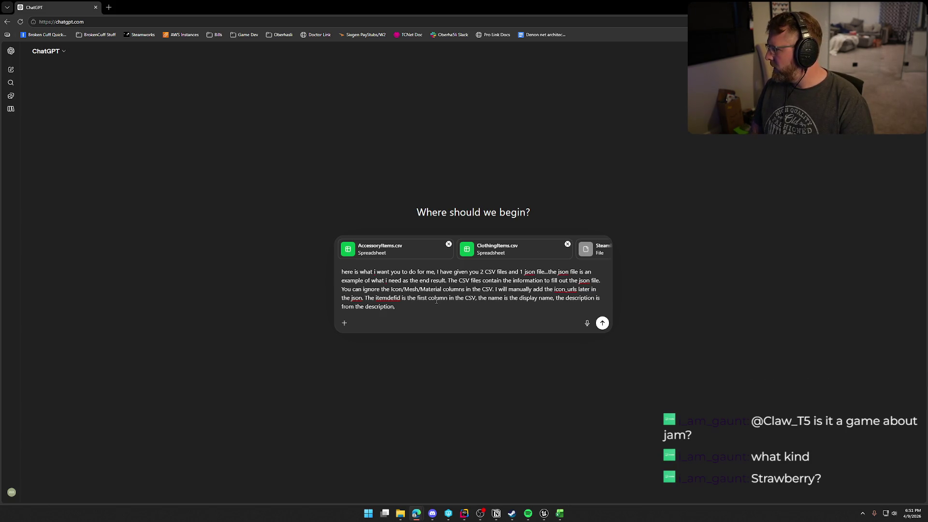
{"action": "type", "text": "store_tags "}
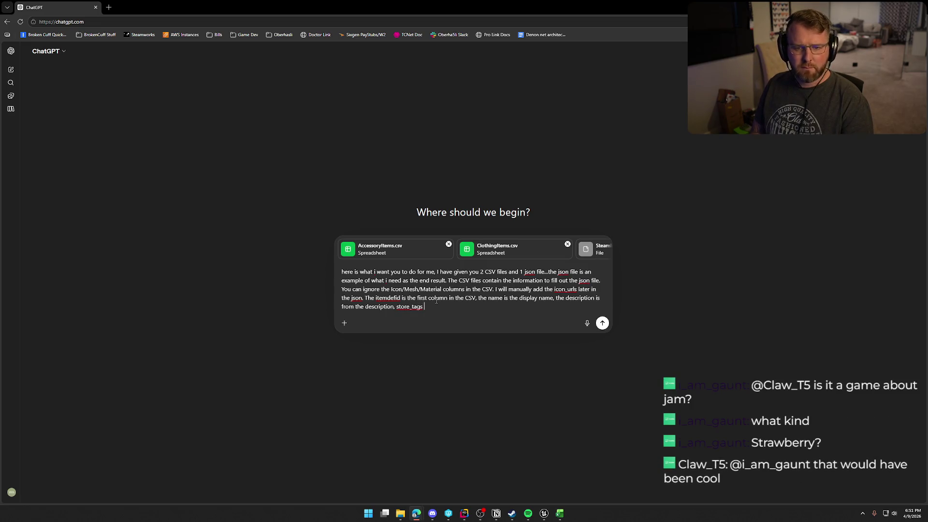
{"action": "type", "text": "are the "}
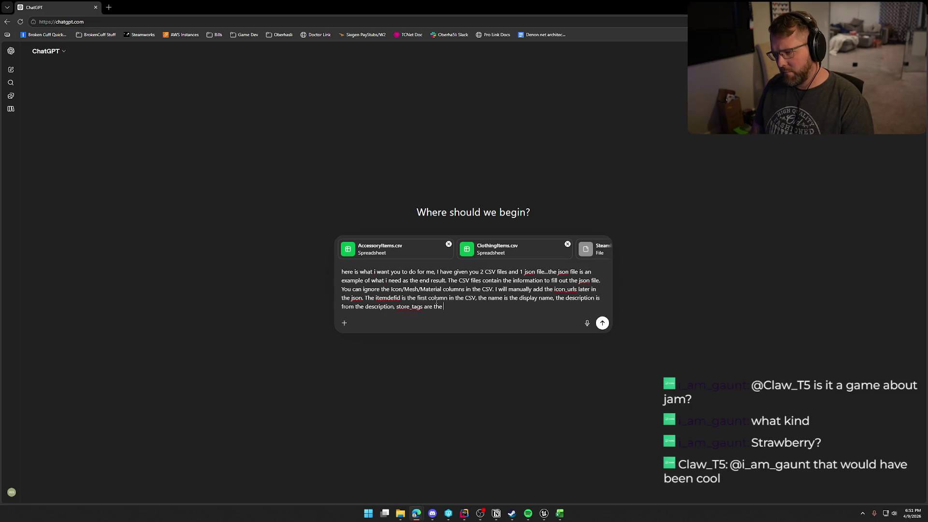
{"action": "type", "text": "StoreTags,"}
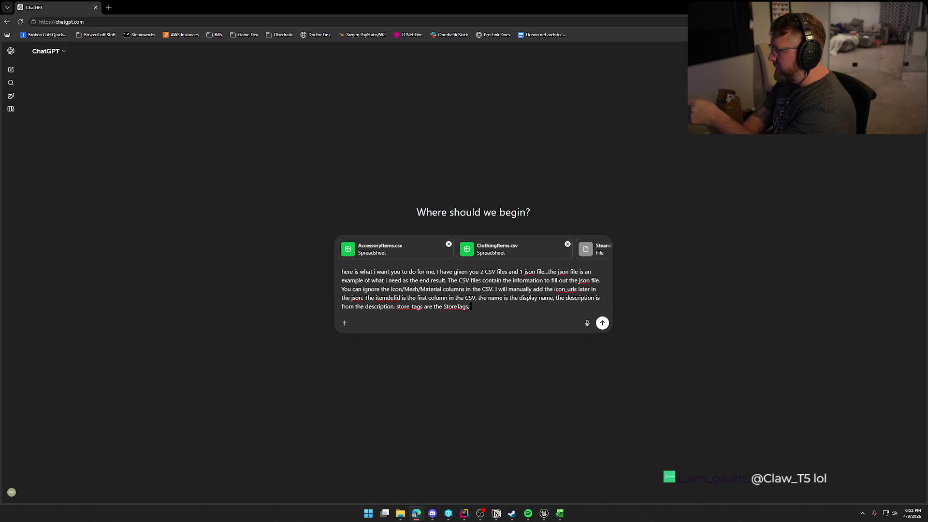
{"action": "key", "text": "alt+Tab"}
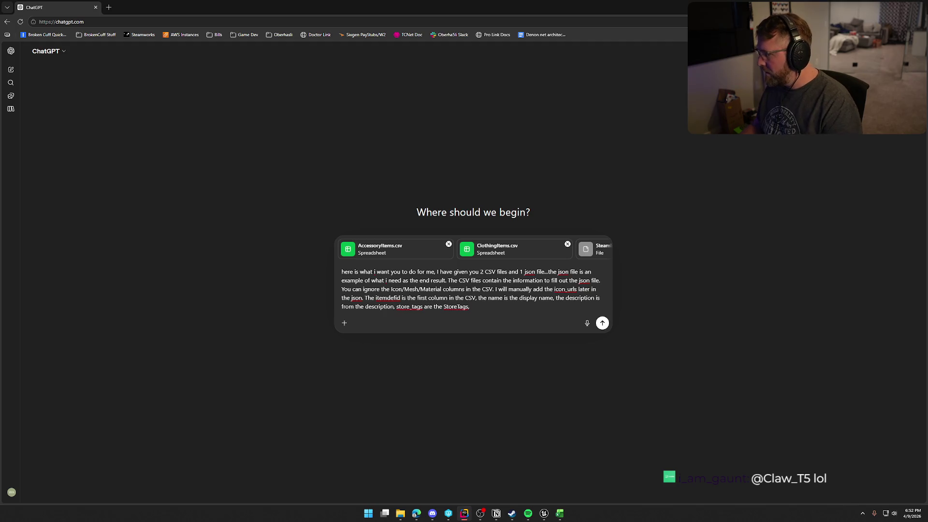
{"action": "key", "text": "super+shift+s"}
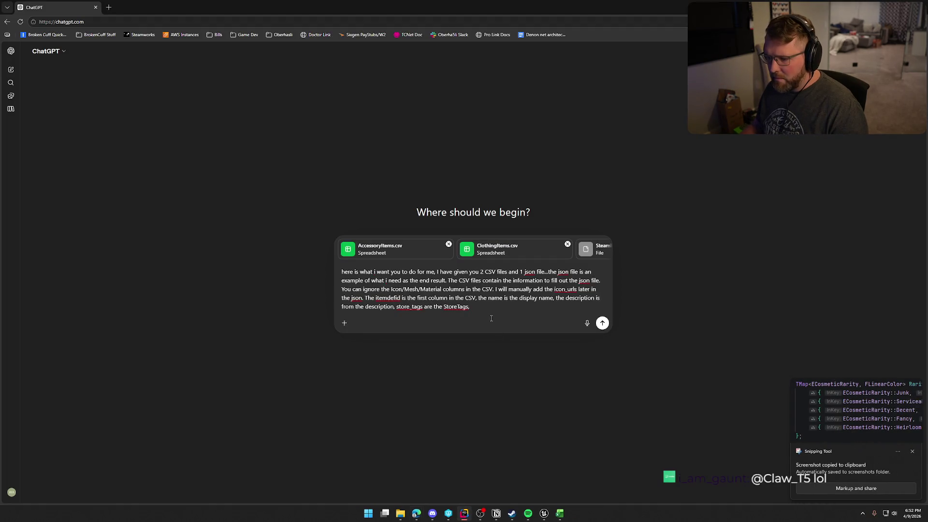
- State that name colour uses the image's hex codes and background_color is always "3C352E"
{"action": "type", "text": "the "}
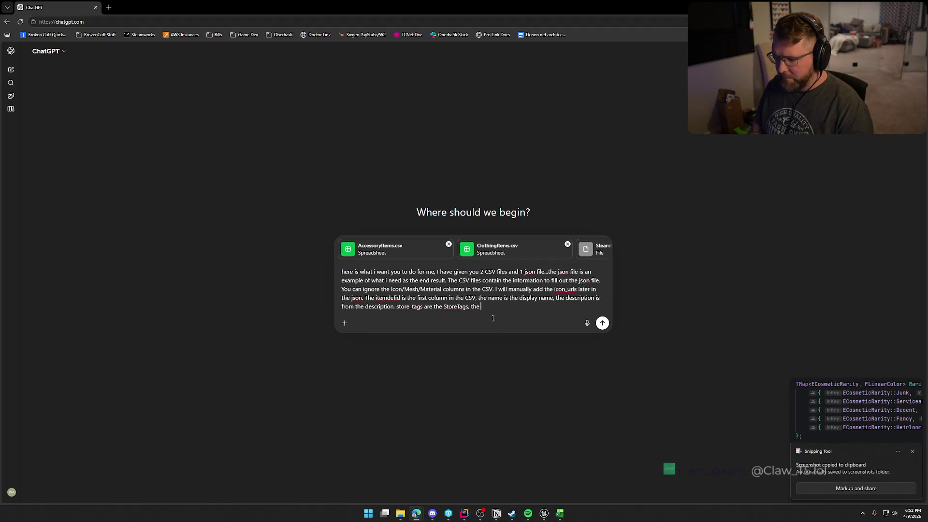
{"action": "type", "text": "name color is the"}
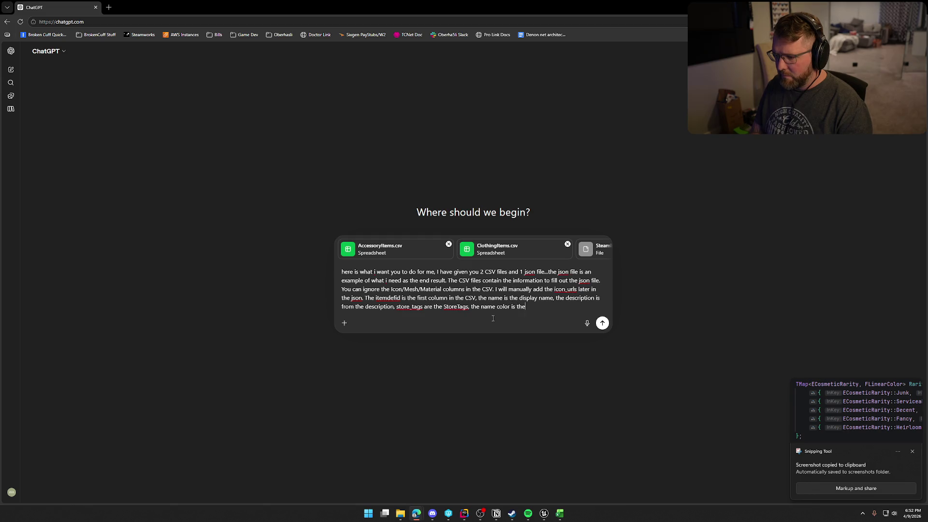
{"action": "type", "text": " hex co"}
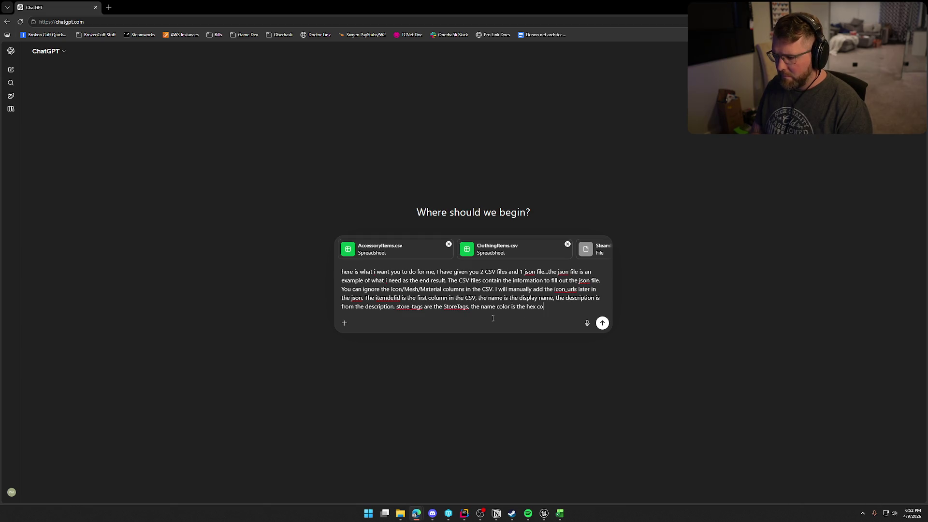
{"action": "type", "text": "des "}
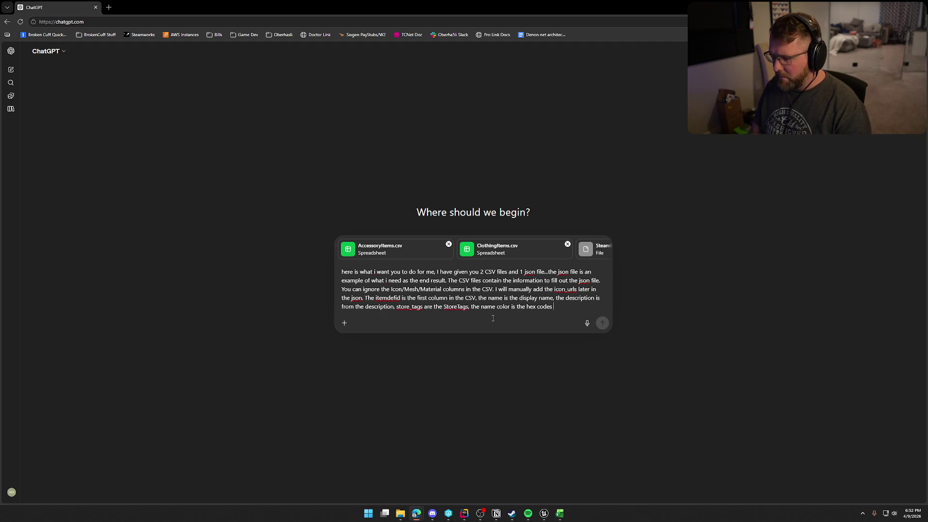
{"action": "type", "text": "in the image,"}
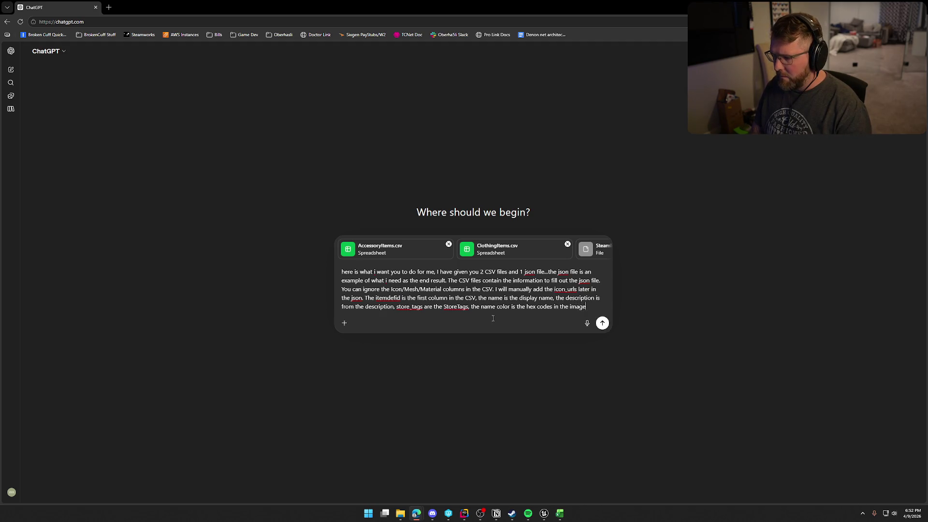
{"action": "key", "text": "super+shift+s"}
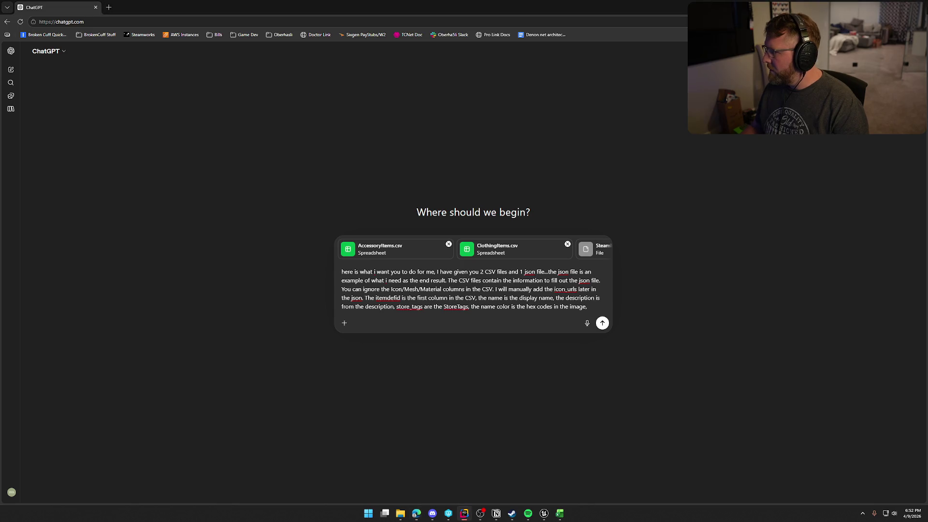
{"action": "left_click", "coordinate": [744, 308]}
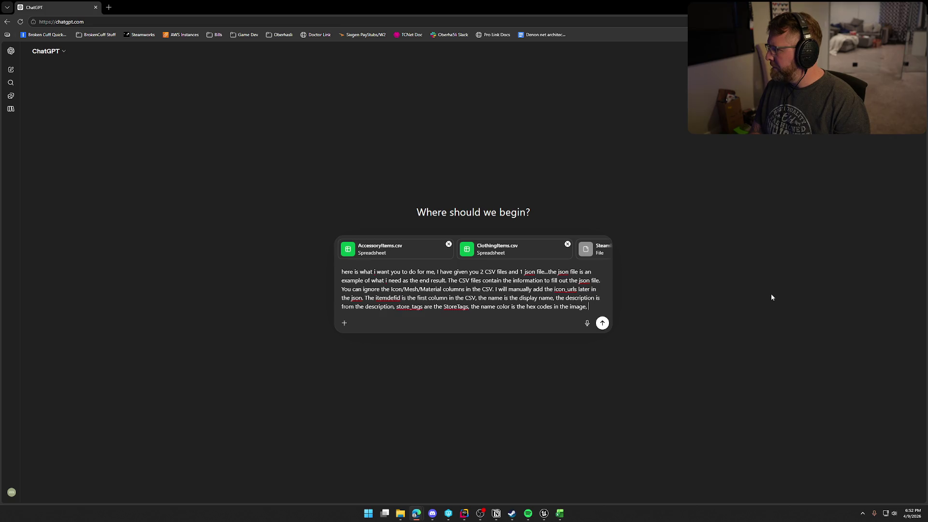
{"action": "type", "text": "backgroun"}
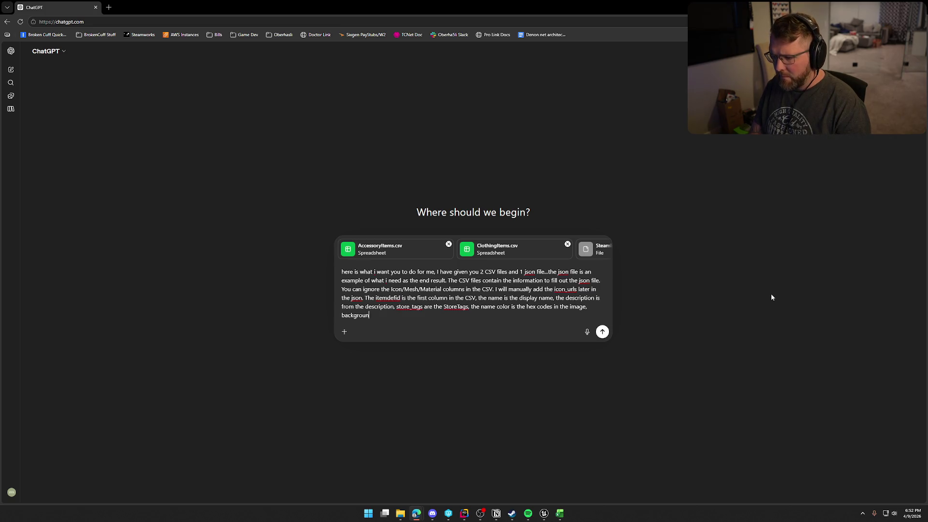
{"action": "type", "text": "d.color should w"}
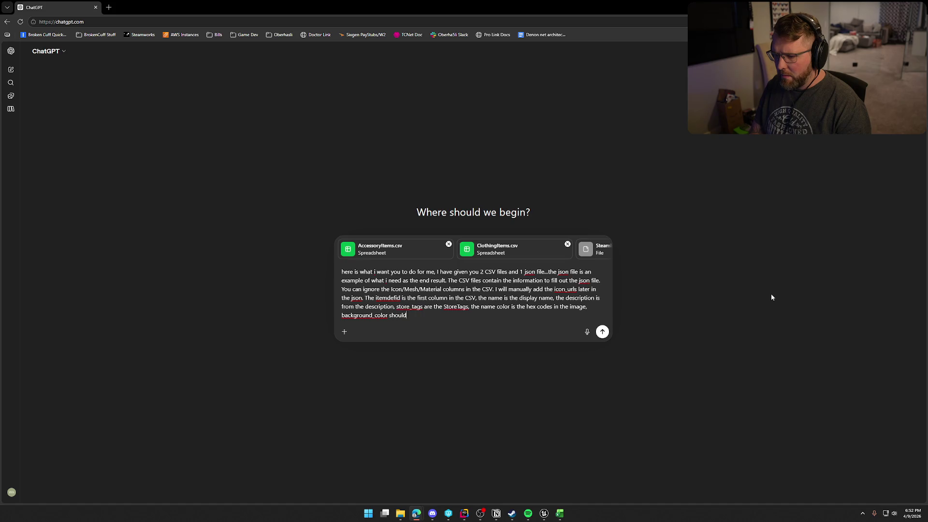
{"action": "key", "text": "BackSpace"}
{"action": "type", "text": "always be \""}
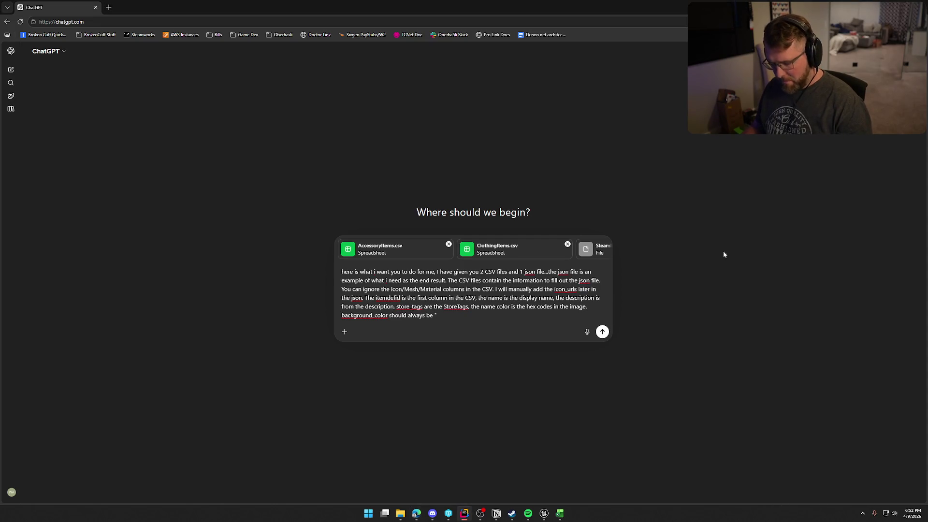
{"action": "left_click", "coordinate": [436, 318]}
{"action": "type", "text": "3C352E\""}
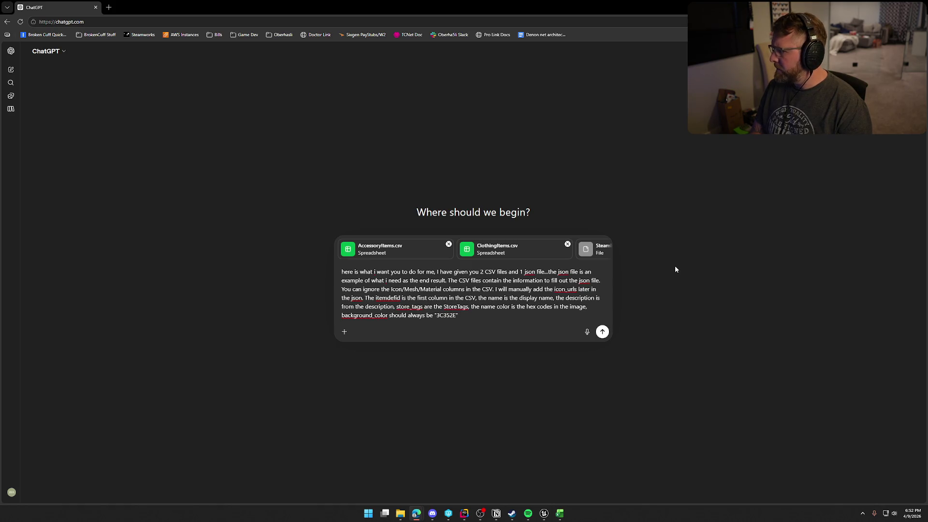
- Add that tradable and marketable are always true and promo is manual, then send the prompt
{"action": "type", "text": ", trad"}
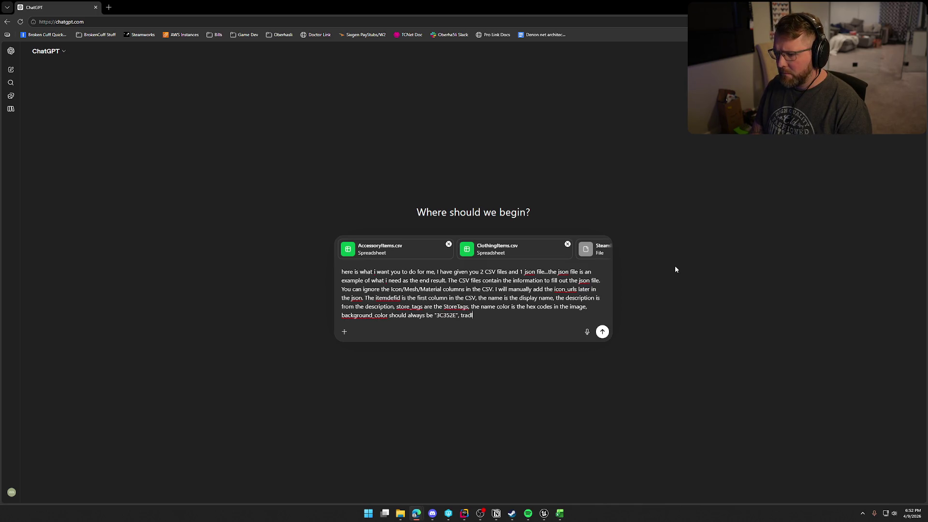
{"action": "type", "text": "able"}
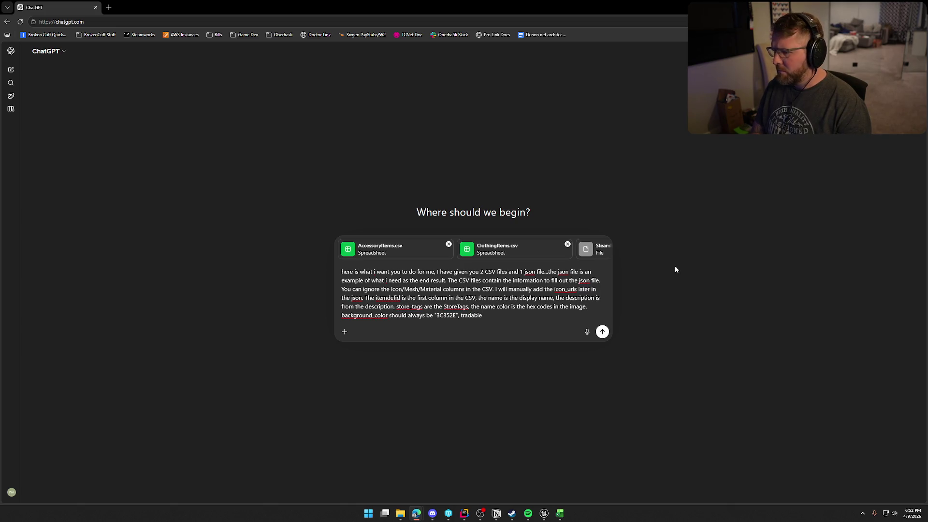
{"action": "type", "text": " should always "}
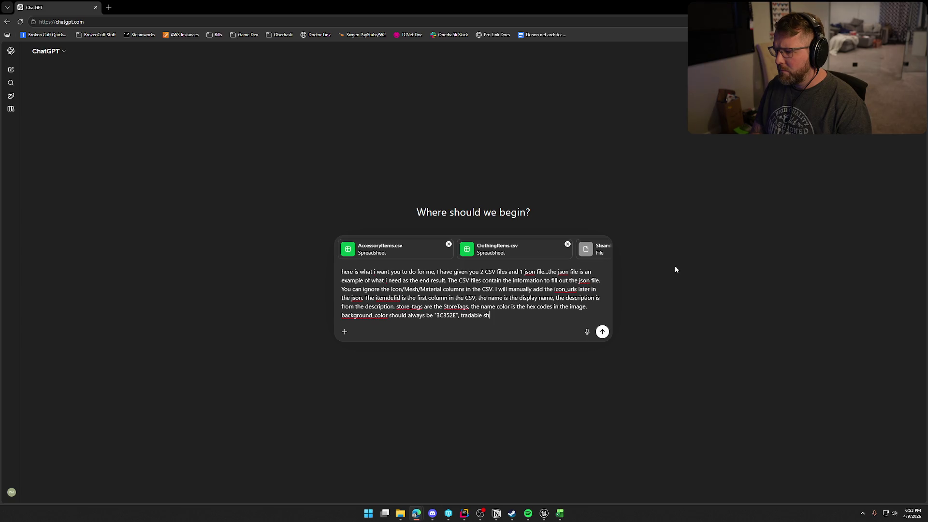
{"action": "type", "text": "be t"}
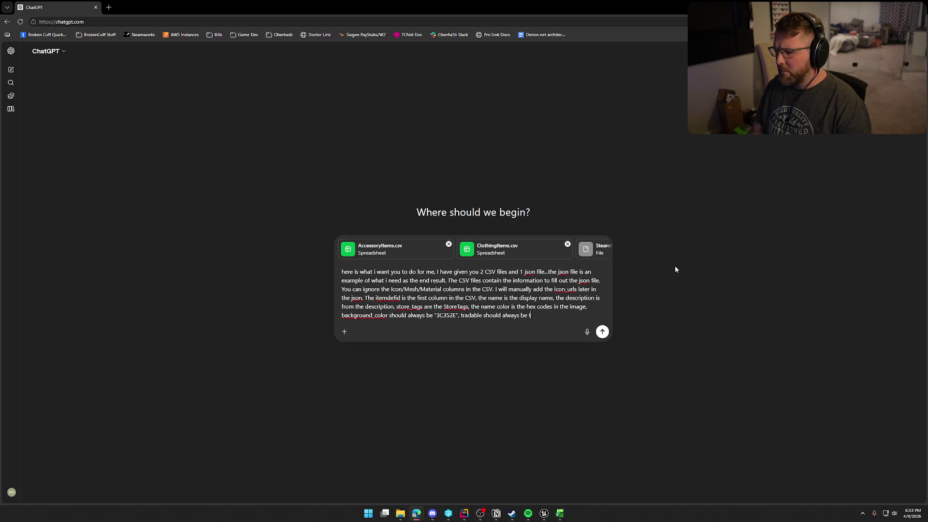
{"action": "type", "text": "rue, marketable is also a"}
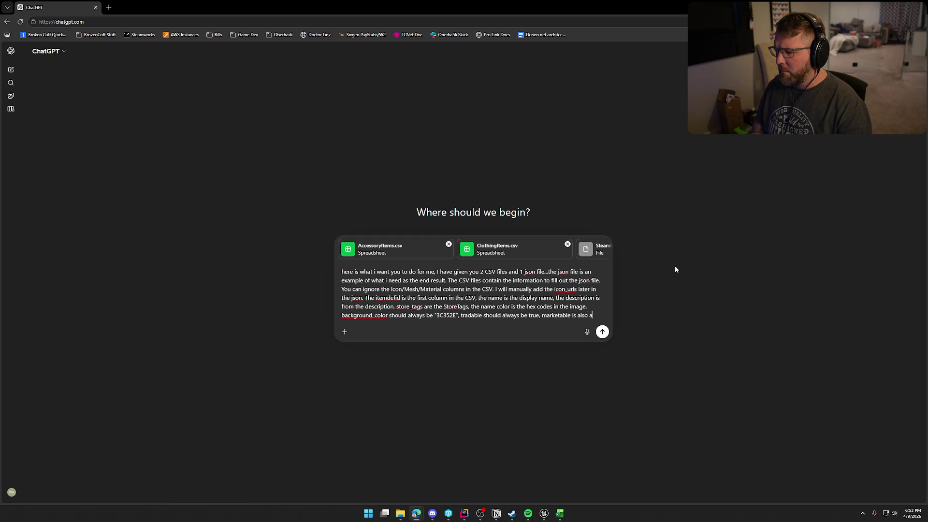
{"action": "key", "text": "BackSpace"}
{"action": "type", "text": "true, "}
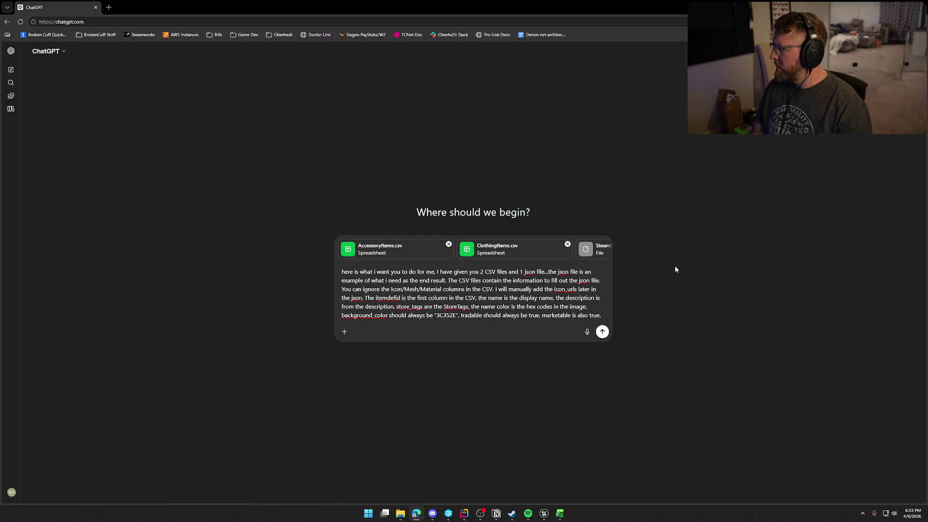
{"action": "type", "text": "and promo"}
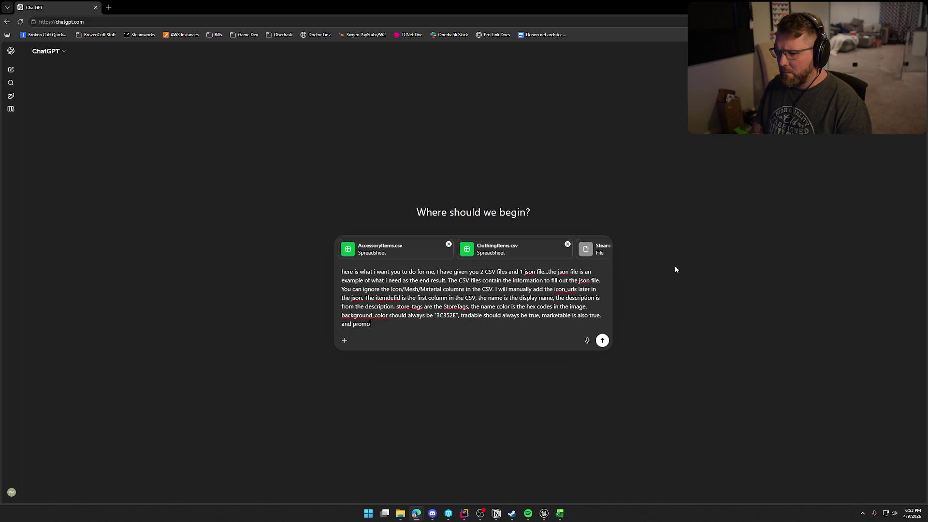
{"action": "type", "text": " should be set to manual"}
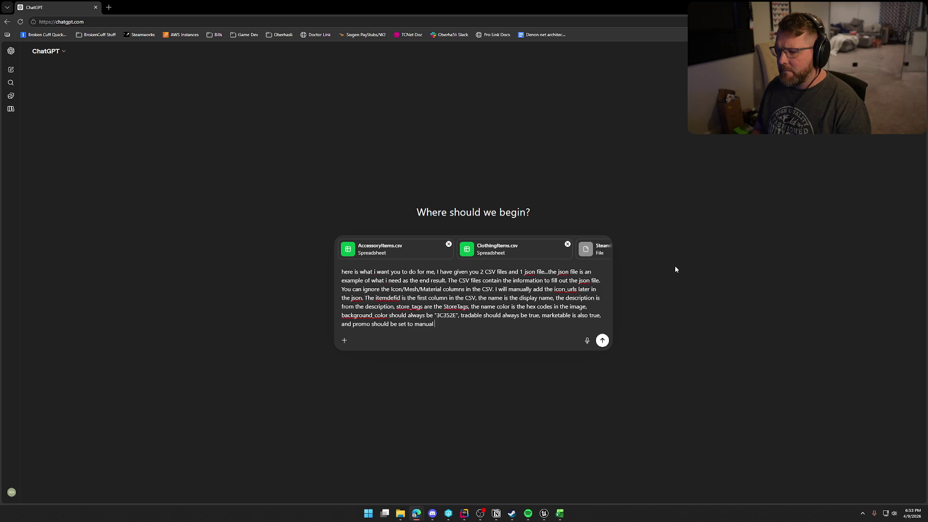
{"action": "key", "text": "Return"}
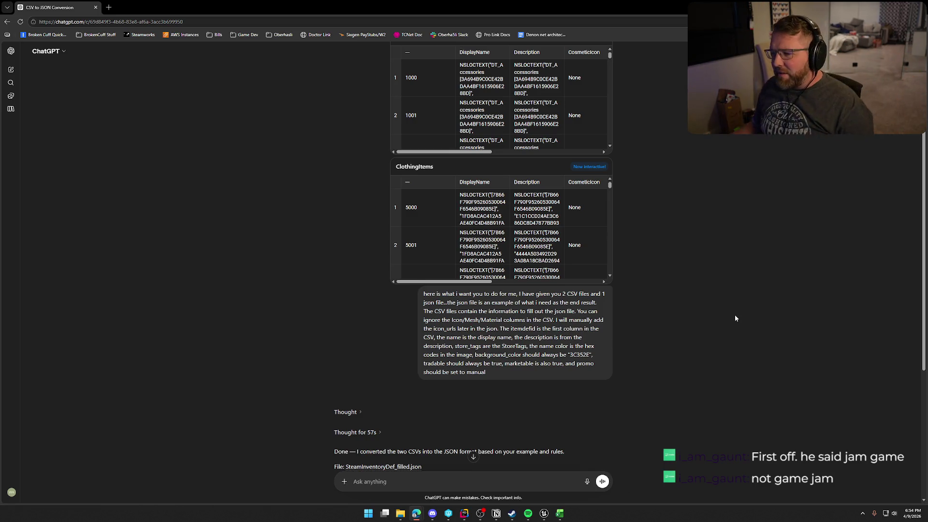
{"action": "scroll", "coordinate": [734, 317], "scroll_direction": "down", "scroll_amount": 2}
{"action": "scroll", "coordinate": [731, 320], "scroll_direction": "down", "scroll_amount": 2}
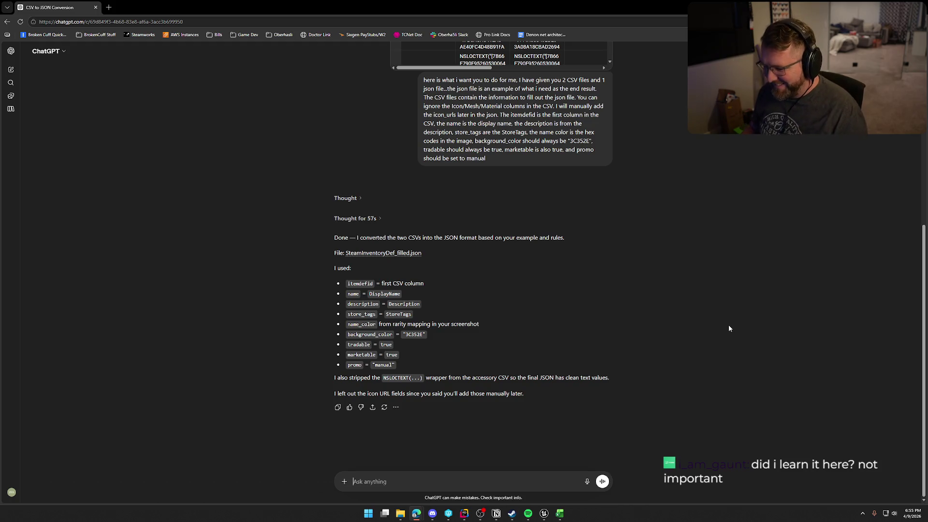
{"action": "left_click", "coordinate": [383, 252]}
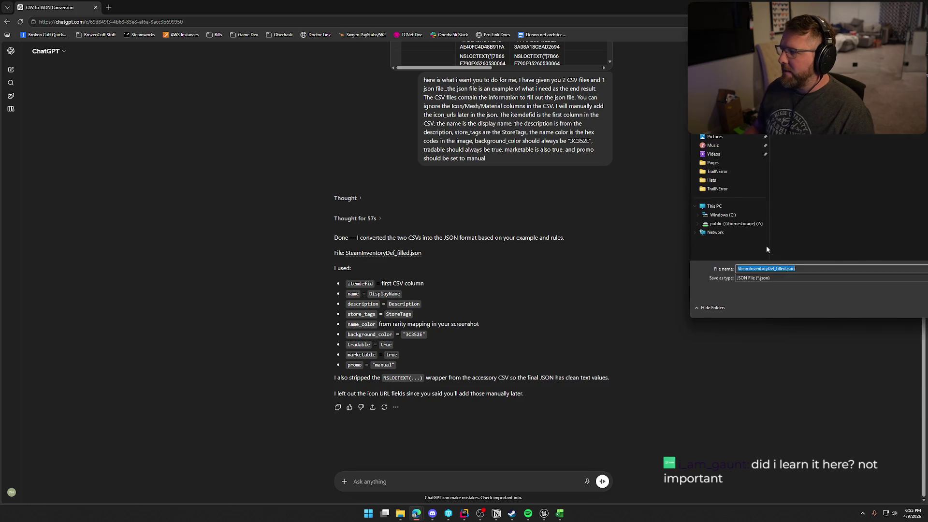
- Save the downloaded SteamInventoryDef_filled.json and maximize it in the editor
{"action": "key", "text": "Return"}
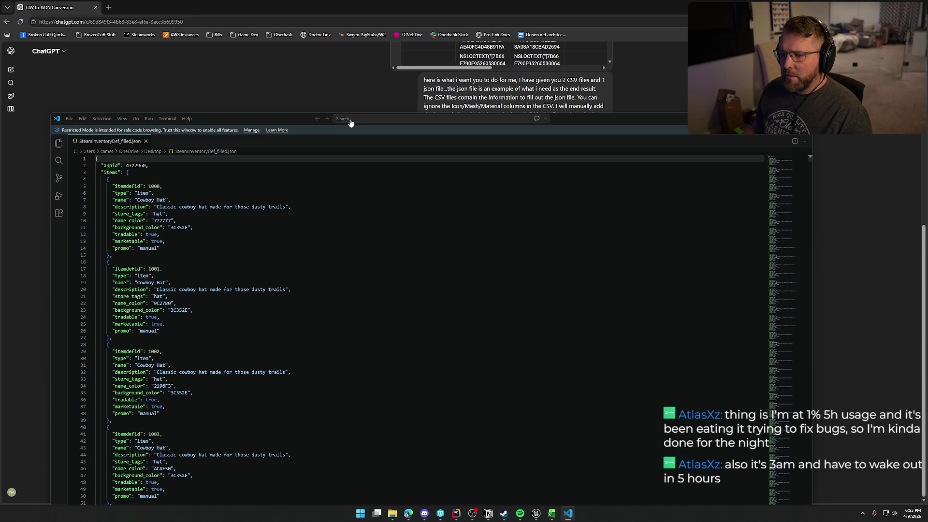
{"action": "double_click", "coordinate": [269, 120]}
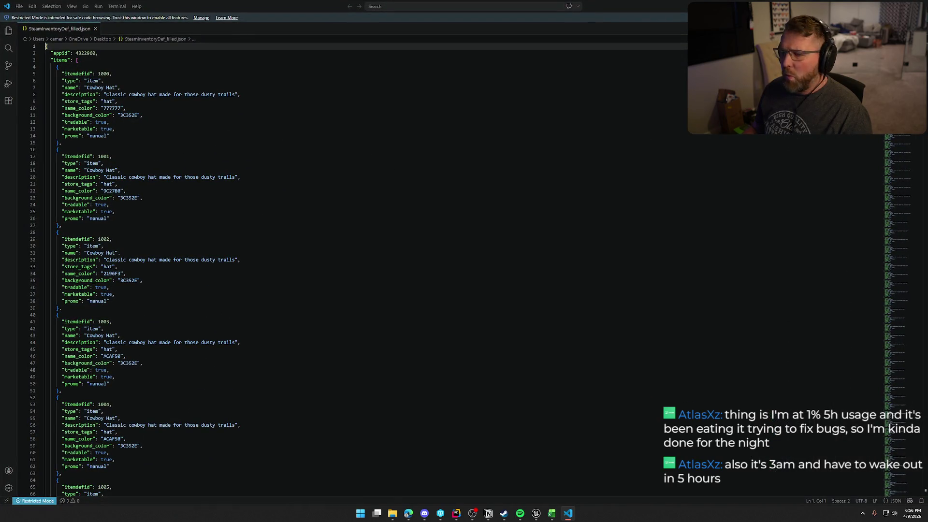
- Scroll through SteamInventoryDef_filled.json to review its appid 4322060 Cowboy Hat item entries
{"action": "key", "text": "alt+Tab"}
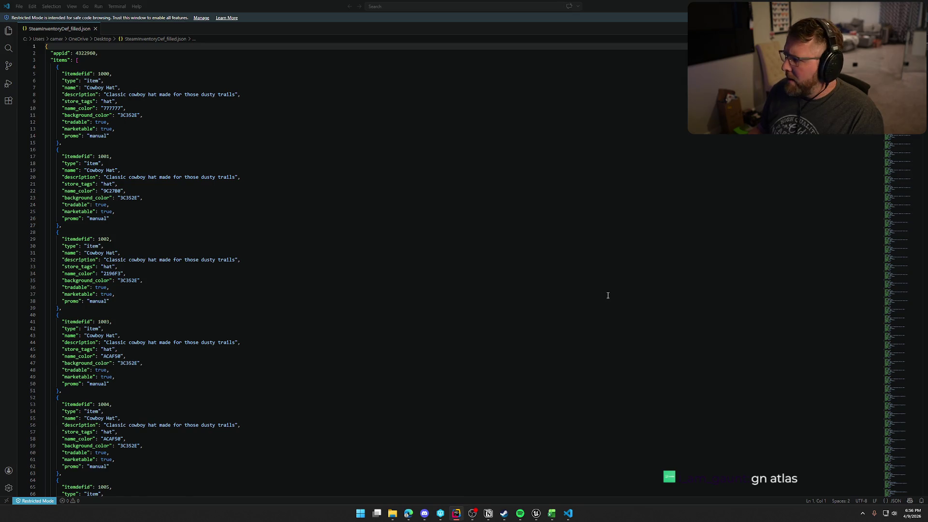
{"action": "scroll", "coordinate": [607, 296], "scroll_direction": "down", "scroll_amount": 2}
{"action": "mouse_move", "coordinate": [925, 49]}
{"action": "left_mouse_down"}
{"action": "mouse_move", "coordinate": [925, 483]}
{"action": "mouse_move", "coordinate": [902, 514]}
{"action": "left_mouse_up"}
{"action": "scroll", "coordinate": [902, 478], "scroll_direction": "up", "scroll_amount": 20}
{"action": "scroll", "coordinate": [902, 478], "scroll_direction": "down", "scroll_amount": 5}
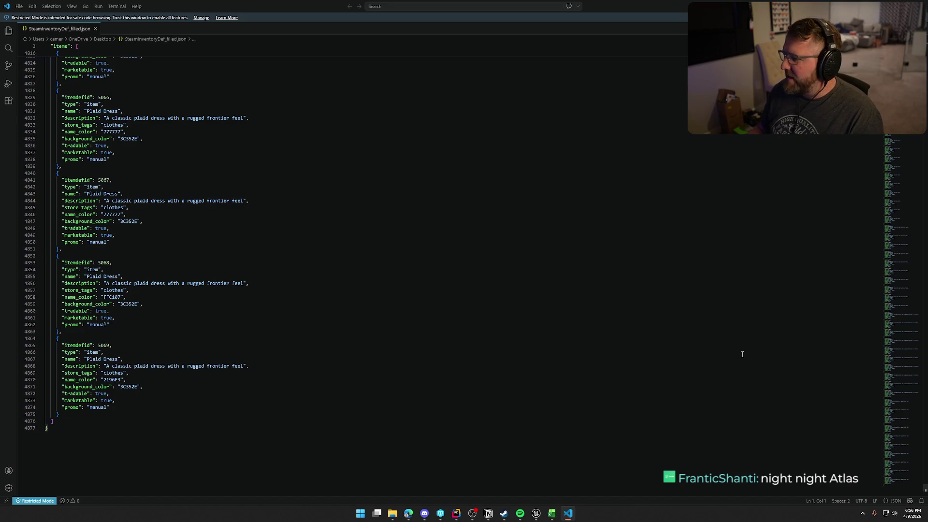
{"action": "scroll", "coordinate": [924, 484], "scroll_direction": "up", "scroll_amount": 10}
{"action": "left_click_drag", "start_coordinate": [924, 483], "coordinate": [919, 229]}
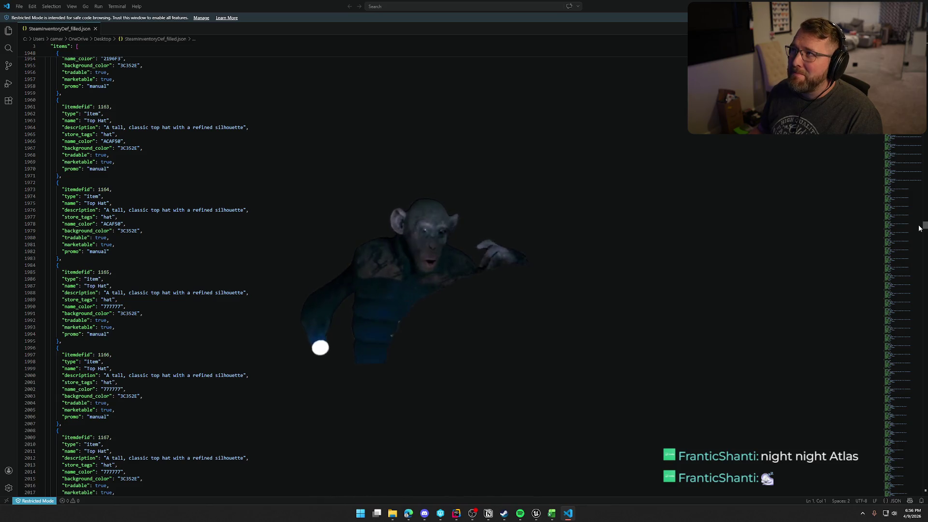
{"action": "left_click_drag", "start_coordinate": [919, 229], "coordinate": [923, 43]}
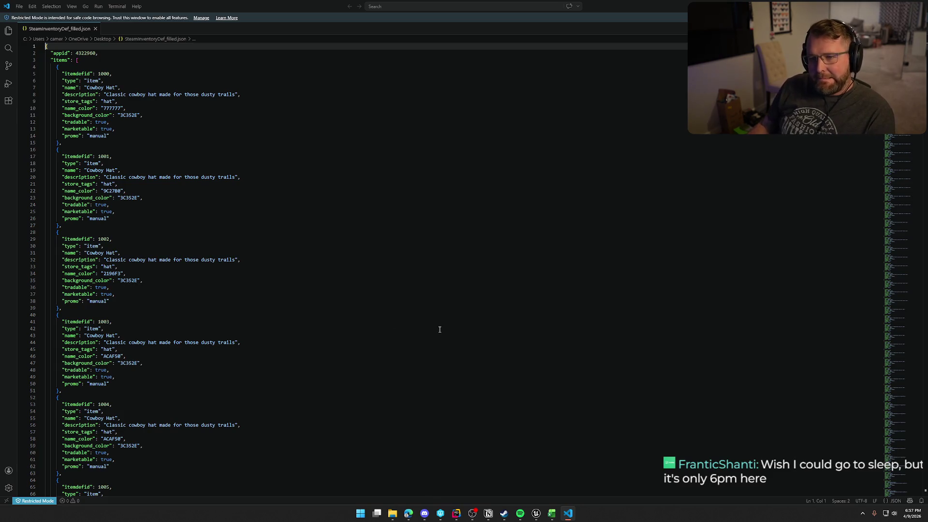
{"action": "scroll", "coordinate": [439, 329], "scroll_direction": "down", "scroll_amount": 10}
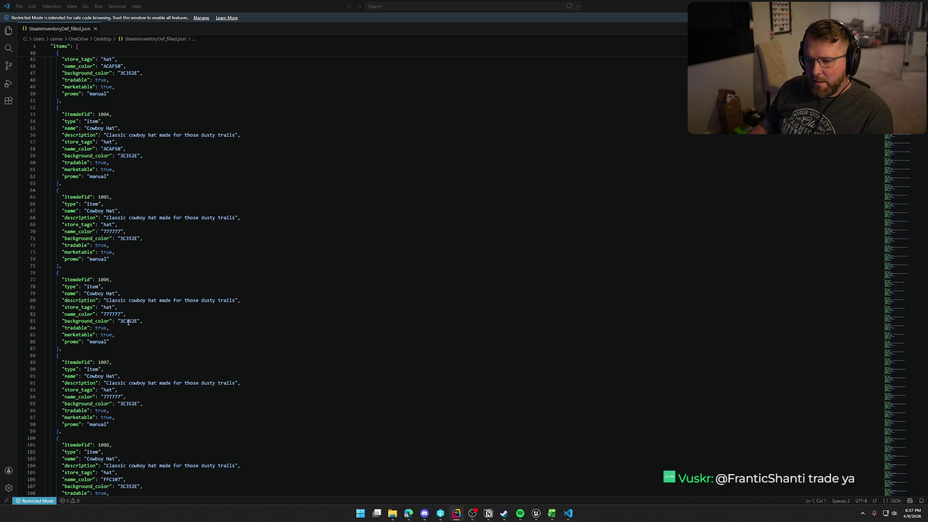
{"action": "double_click", "coordinate": [112, 314]}
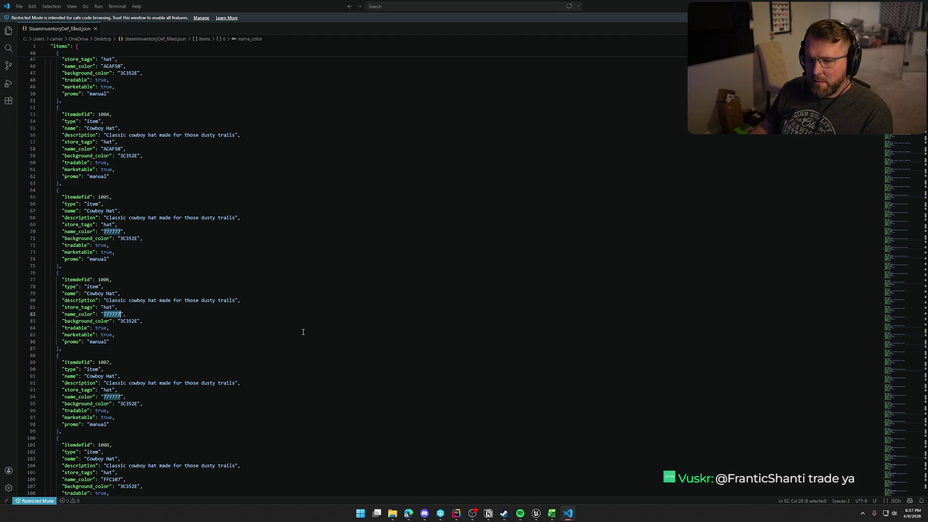
{"action": "scroll", "coordinate": [303, 332], "scroll_direction": "down", "scroll_amount": 6}
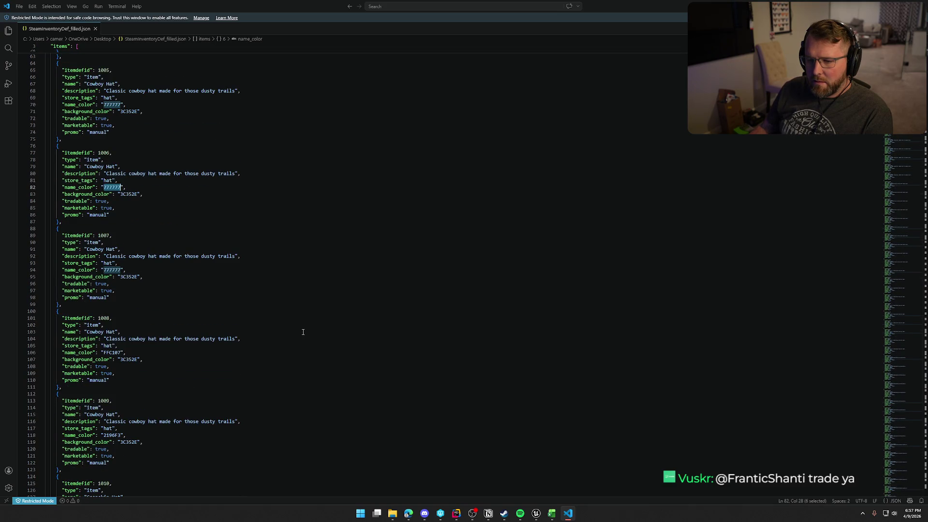
{"action": "scroll", "coordinate": [303, 332], "scroll_direction": "up", "scroll_amount": 4}
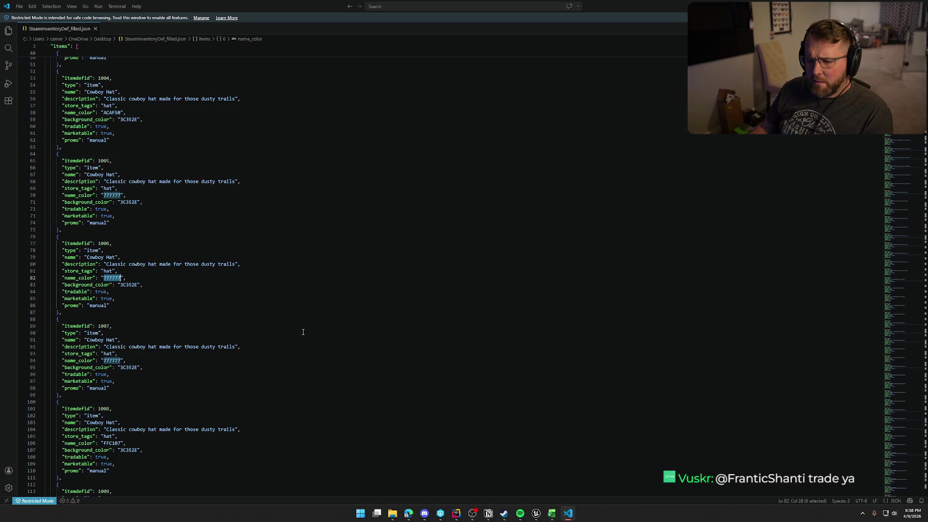
{"action": "scroll", "coordinate": [303, 332], "scroll_direction": "up", "scroll_amount": 3}
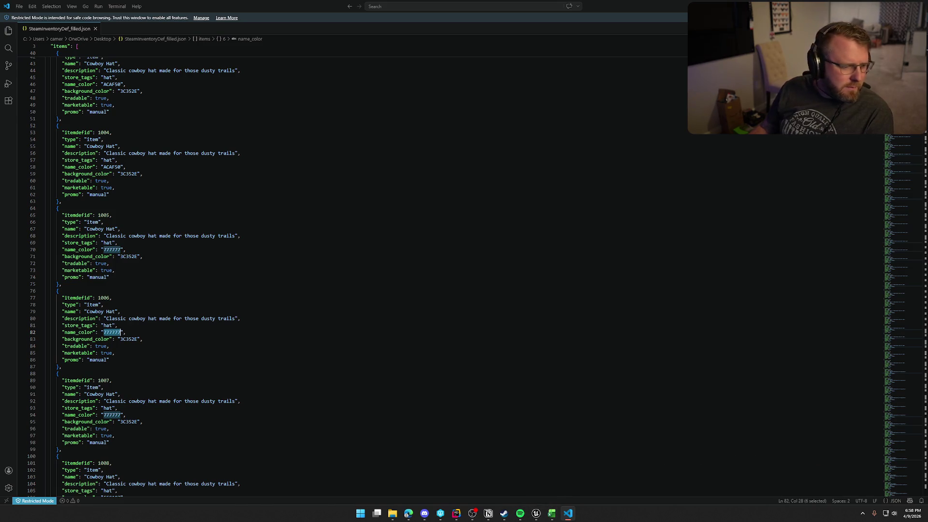
{"action": "key", "text": "alt+Tab"}
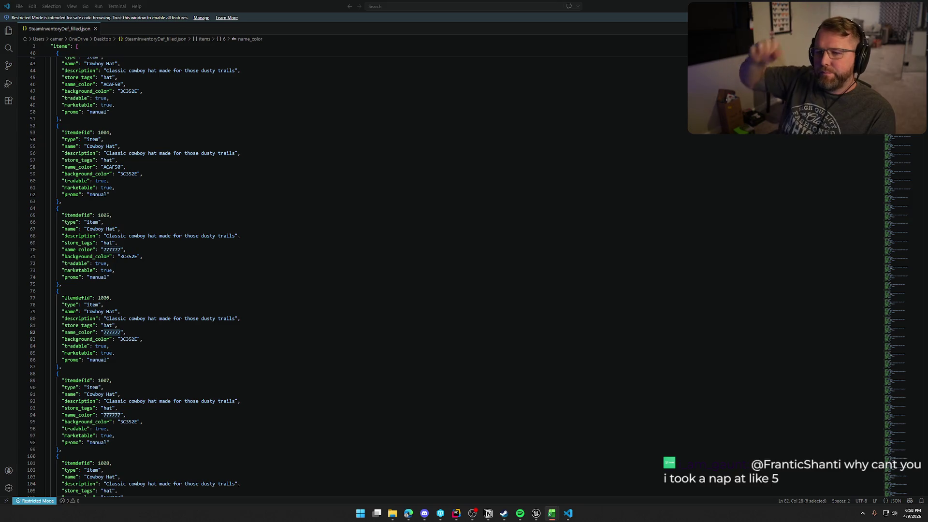
{"action": "scroll", "coordinate": [319, 290], "scroll_direction": "up", "scroll_amount": 10}
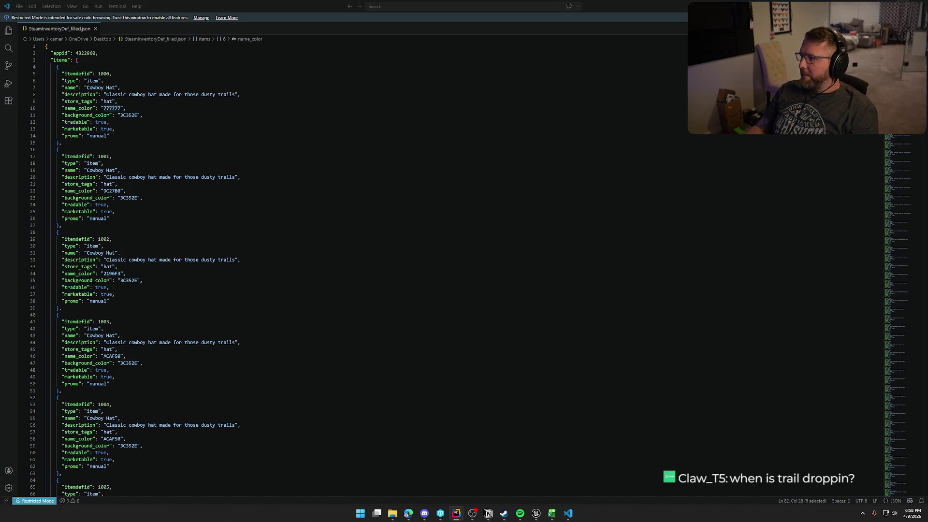
- Close the generated JSON file in VS Code, then close ClothingItems.csv in Excel and answer the save prompt
{"action": "left_click", "coordinate": [916, 5]}
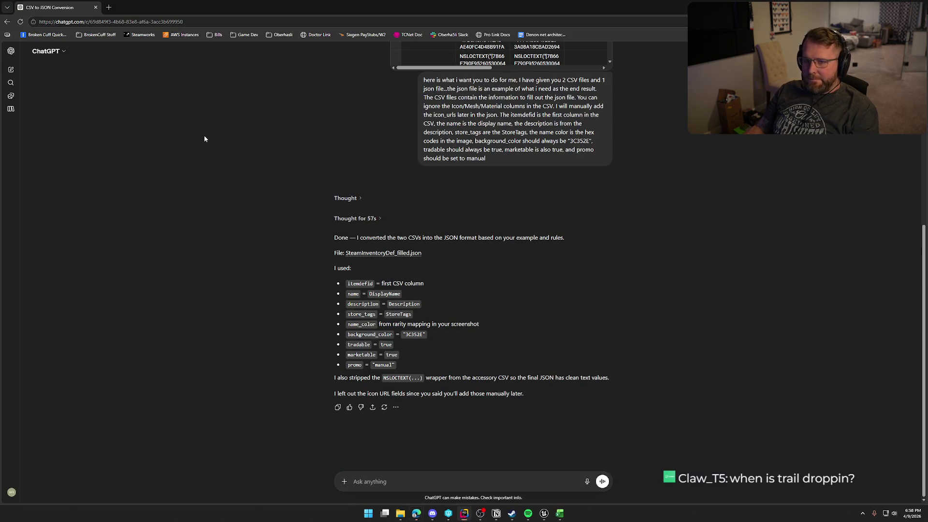
{"action": "key", "text": "alt+Tab"}
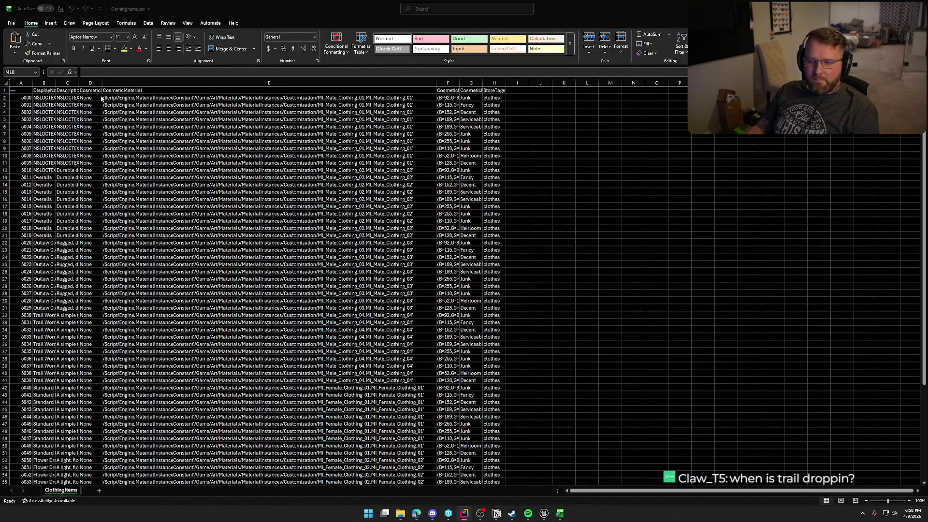
{"action": "left_click", "coordinate": [917, 6]}
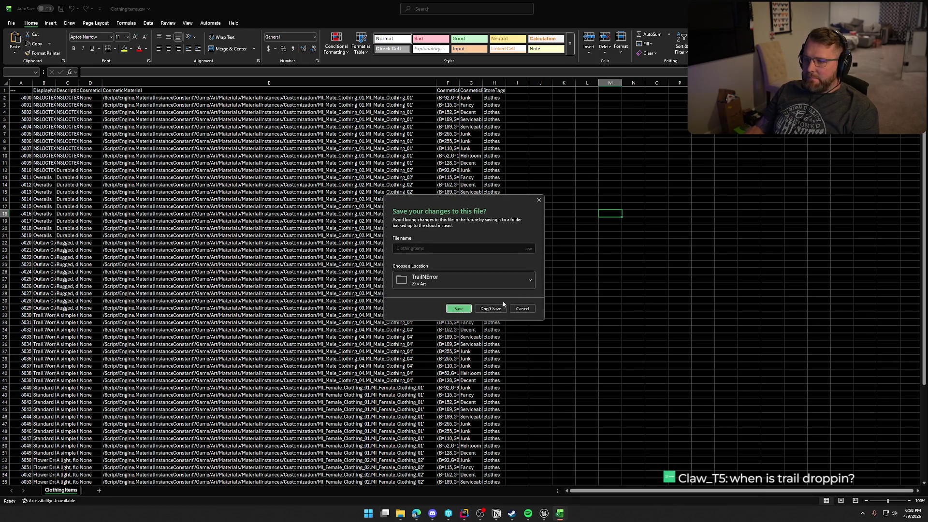
{"action": "left_click", "coordinate": [457, 309]}
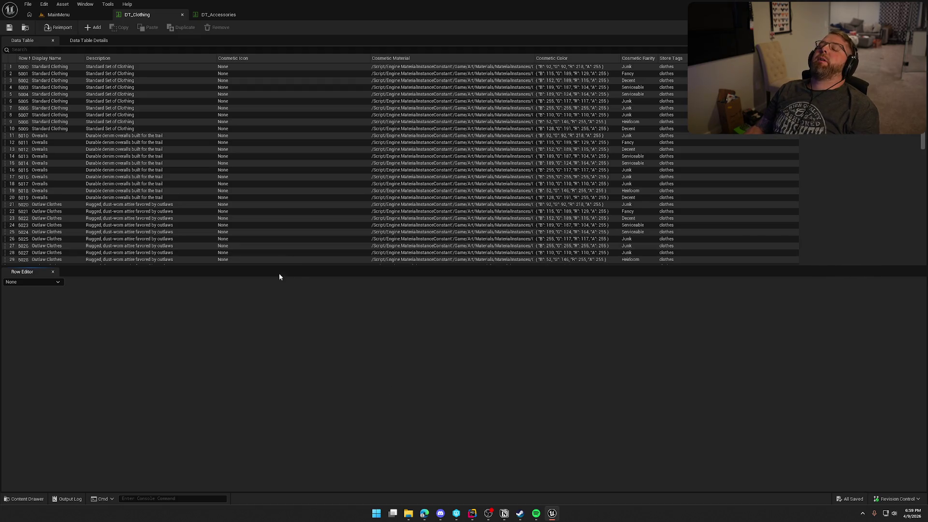
- Move the DT_Accessories tab left of DT_Clothing and end on the DT_Accessories table
{"action": "scroll", "coordinate": [314, 191], "scroll_direction": "down", "scroll_amount": 9}
{"action": "scroll", "coordinate": [303, 189], "scroll_direction": "up", "scroll_amount": 2}
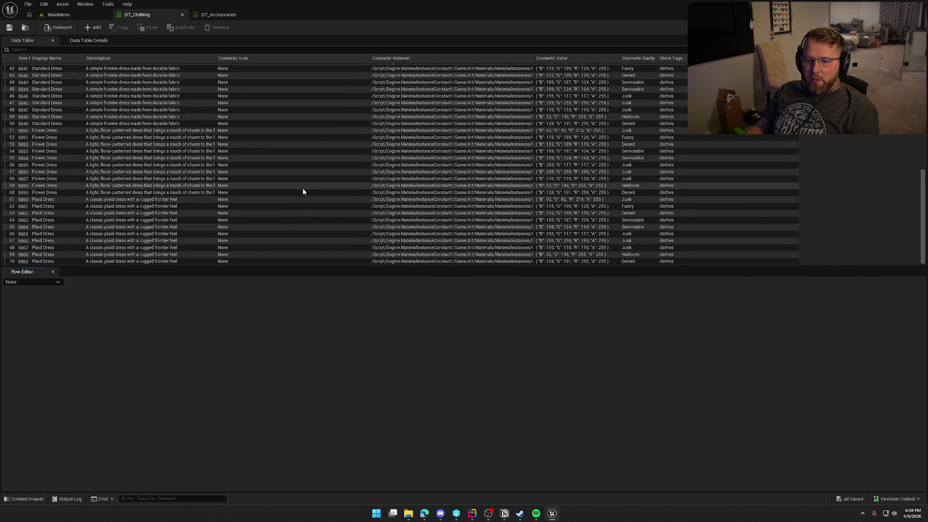
{"action": "scroll", "coordinate": [303, 189], "scroll_direction": "up", "scroll_amount": 2}
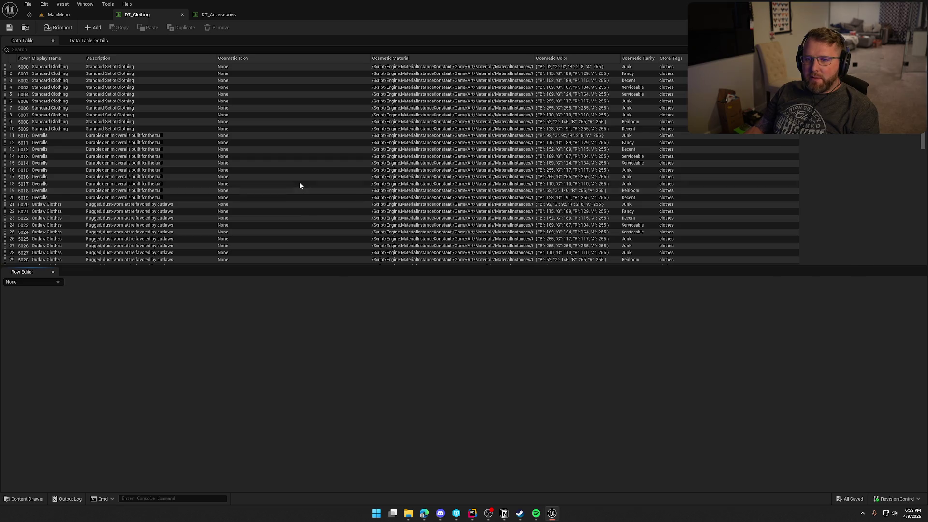
{"action": "left_click", "coordinate": [222, 16]}
{"action": "left_click_drag", "start_coordinate": [224, 16], "coordinate": [148, 16]}
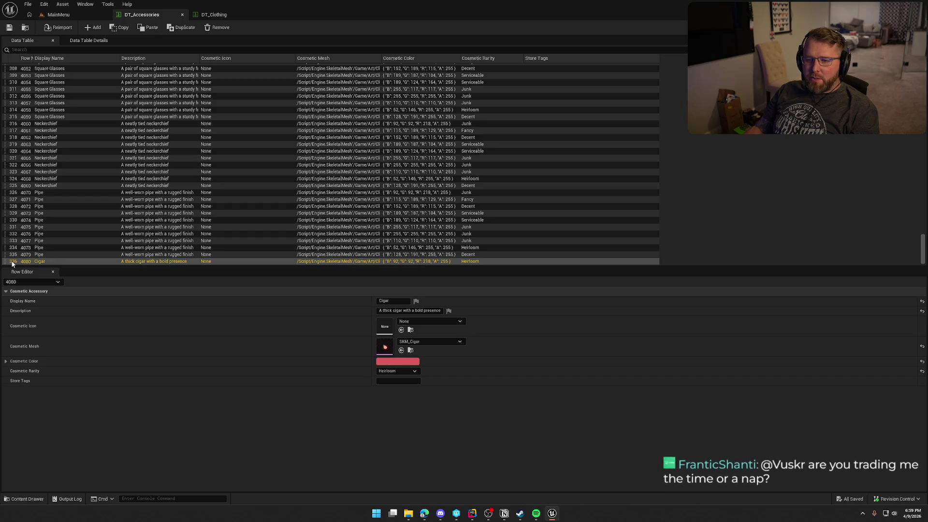
{"action": "left_click", "coordinate": [230, 13]}
{"action": "scroll", "coordinate": [175, 168], "scroll_direction": "down", "scroll_amount": 12}
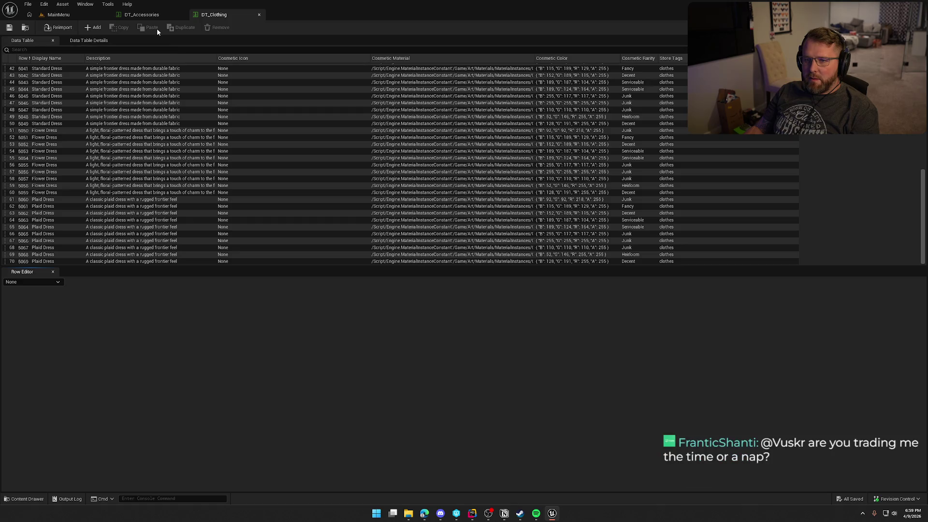
{"action": "left_click", "coordinate": [156, 15]}
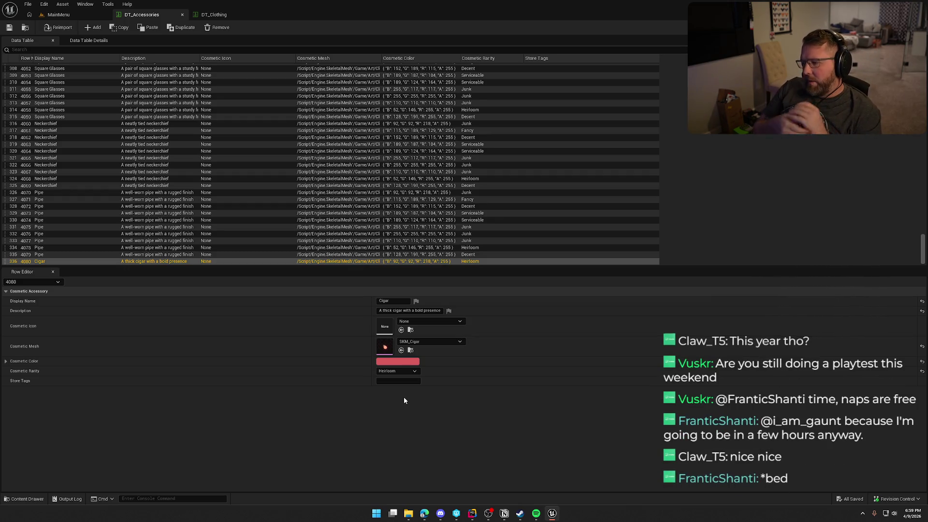
- Review Notion's To Do board with the Character Customization preview closed, then return to Unreal
{"action": "left_click", "coordinate": [504, 513]}
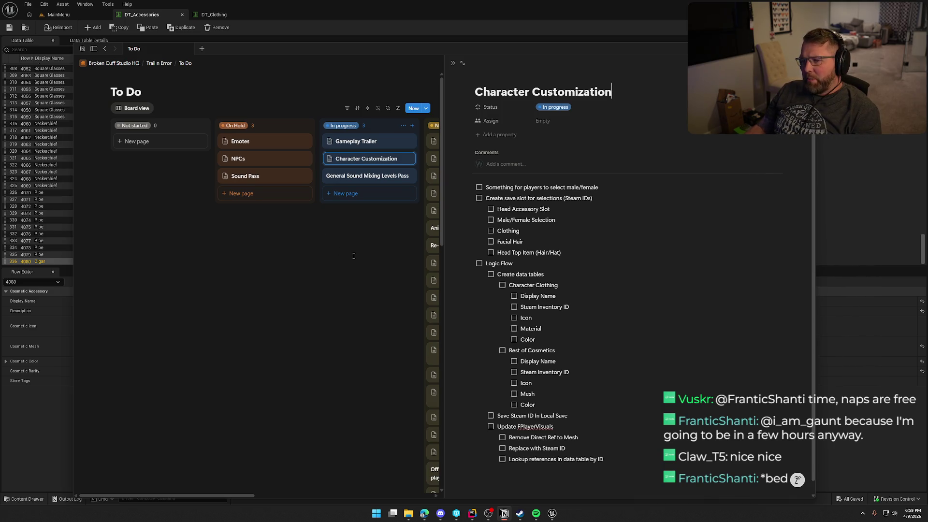
{"action": "key", "text": "Escape"}
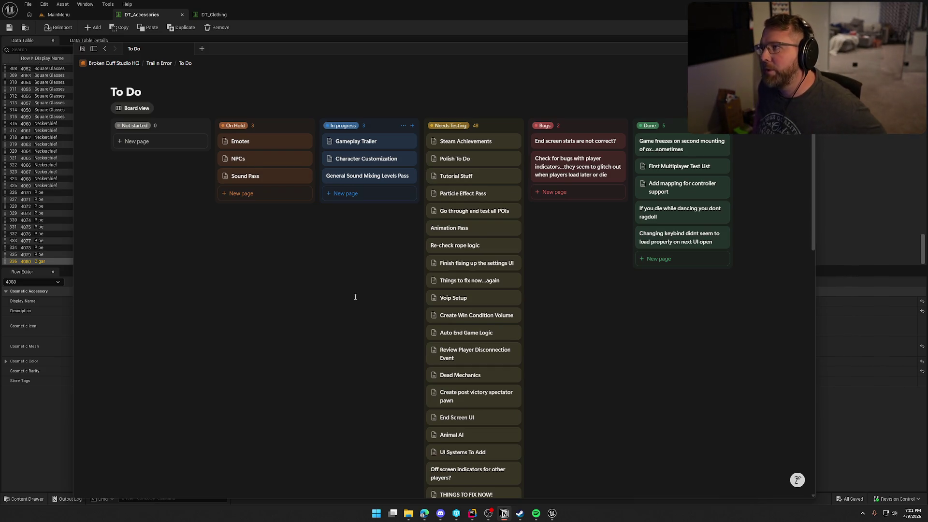
{"action": "key", "text": "alt+Tab"}
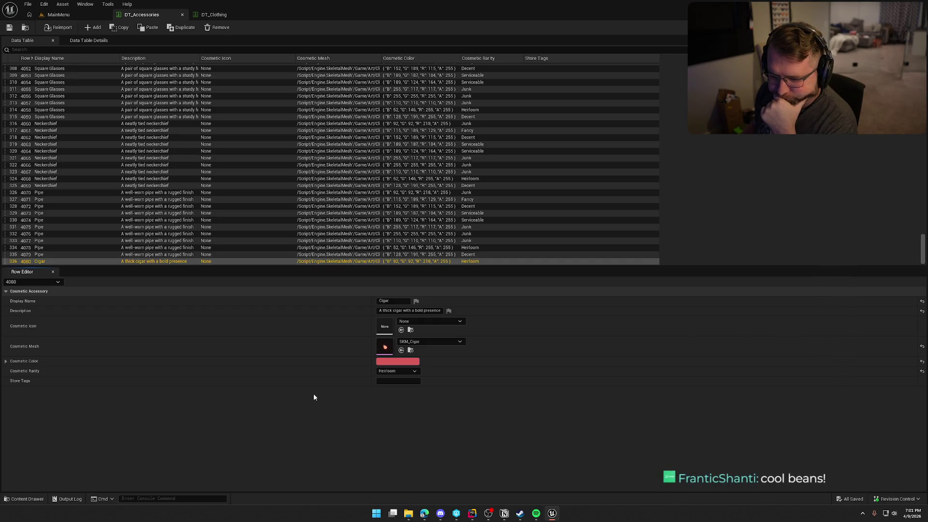
- Reimport DT_Accessories from its updated CSV, filling the empty Store Tags, and save it
{"action": "left_click", "coordinate": [414, 382]}
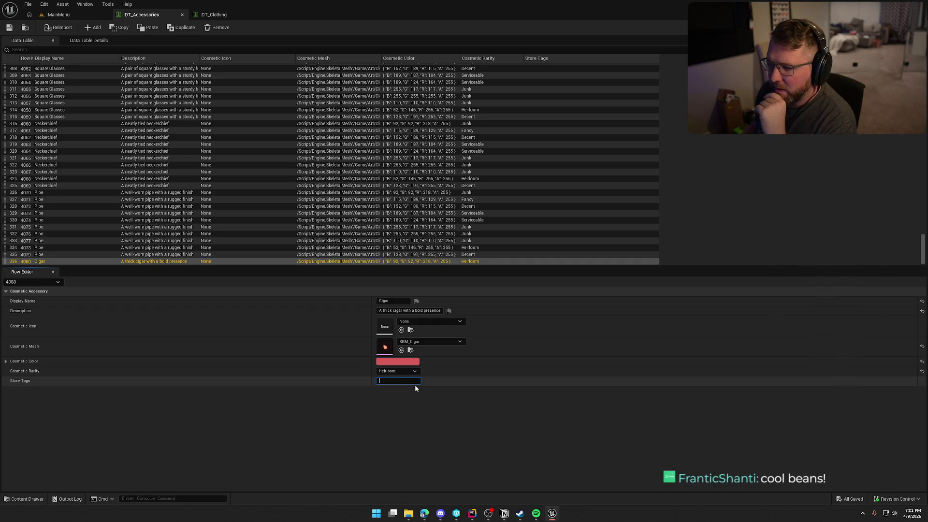
{"action": "left_click", "coordinate": [56, 27]}
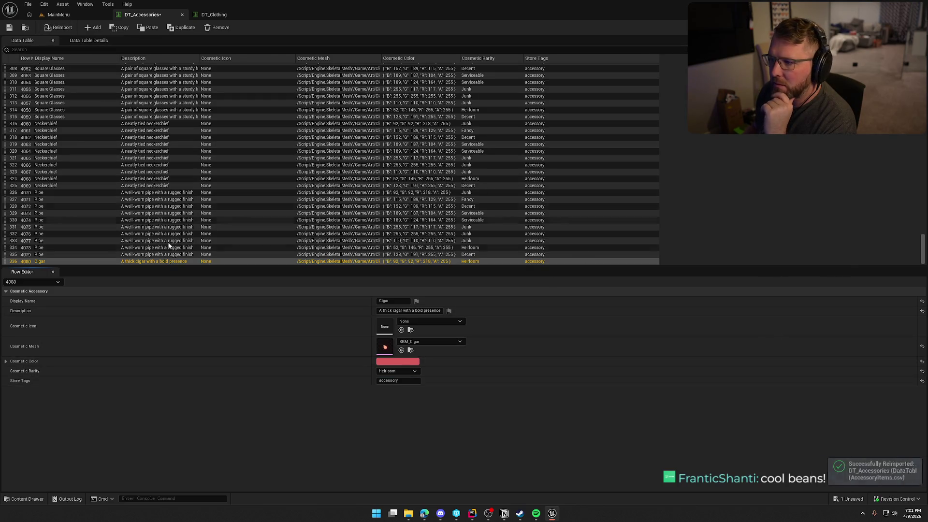
{"action": "left_click", "coordinate": [8, 28]}
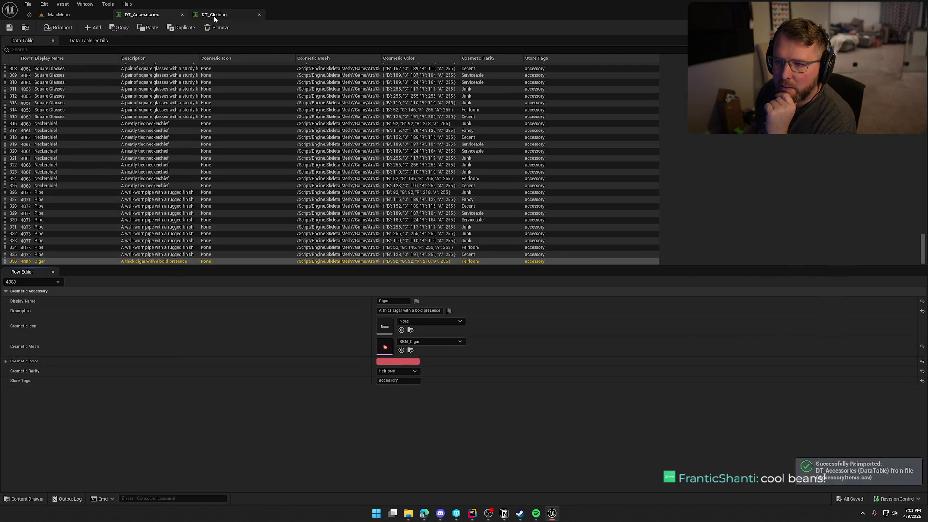
- Reimport and save DT_Clothing, then check the DT_Accessories table again
{"action": "left_click", "coordinate": [214, 15]}
{"action": "left_click", "coordinate": [55, 27]}
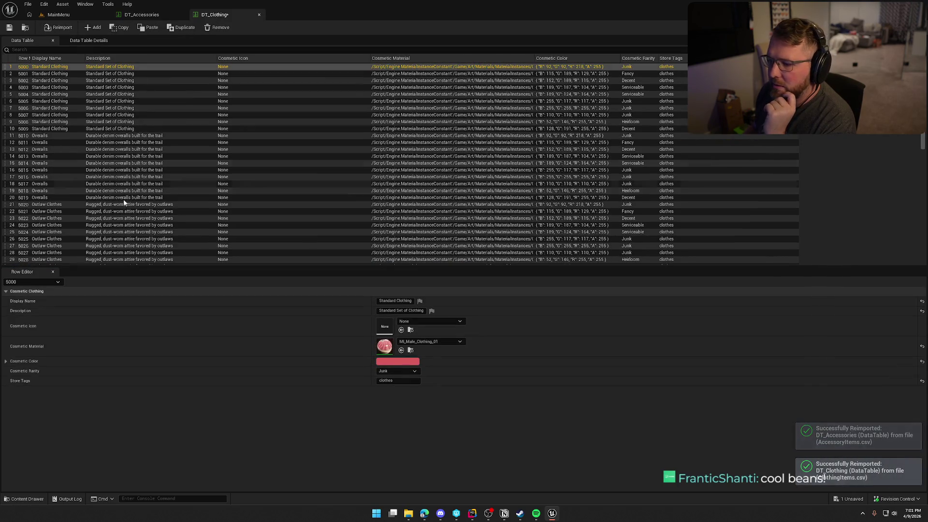
{"action": "key", "text": "ctrl+s"}
{"action": "key", "text": "ctrl+Tab"}
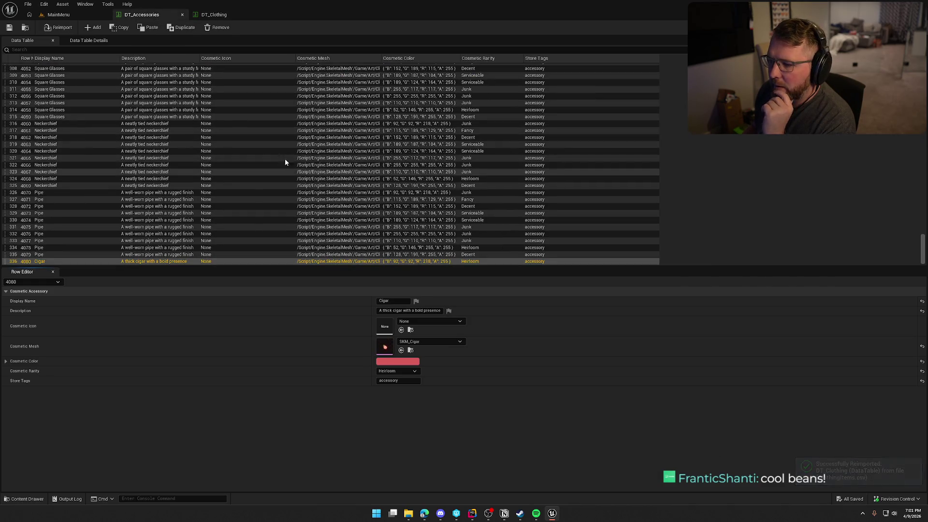
{"action": "scroll", "coordinate": [278, 208], "scroll_direction": "up", "scroll_amount": 5}
{"action": "scroll", "coordinate": [281, 204], "scroll_direction": "up", "scroll_amount": 15}
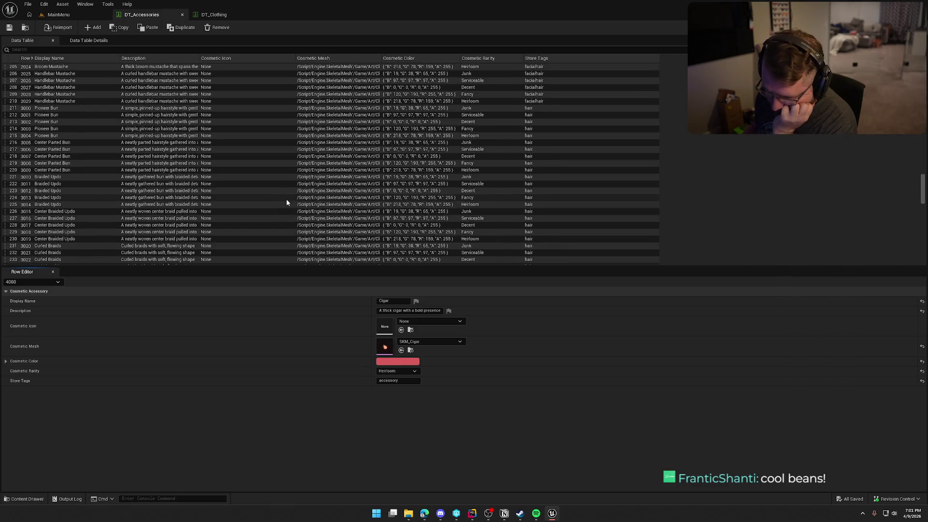
{"action": "left_click_drag", "start_coordinate": [922, 188], "coordinate": [921, 77]}
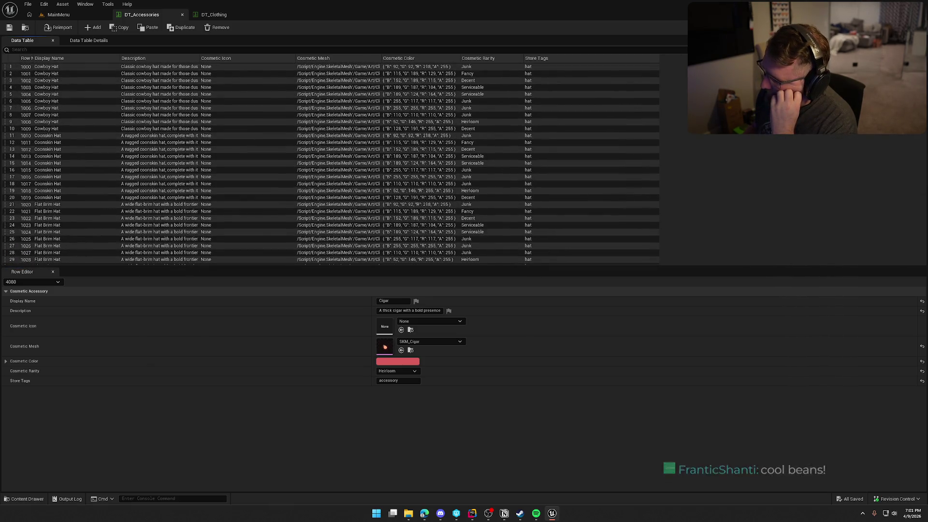